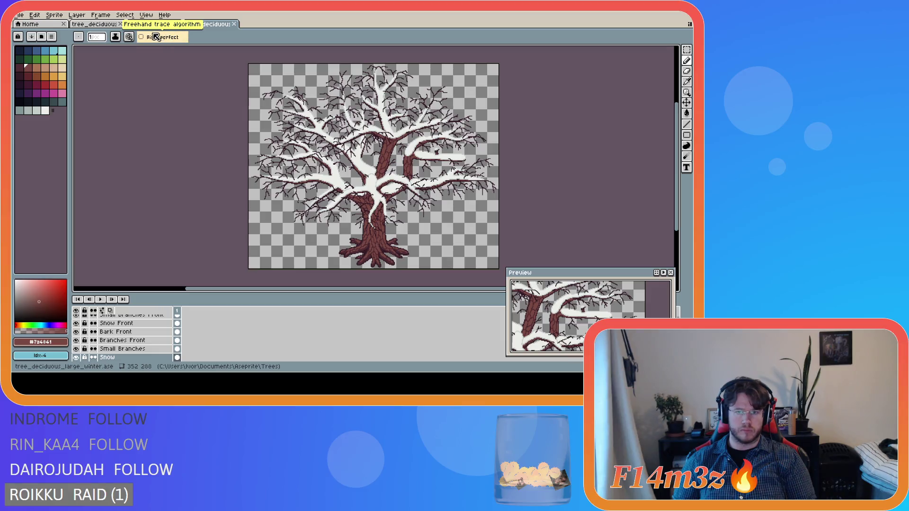
Compare the medium and large winter tree variants, ending back on the small bare tree
click(103, 26)
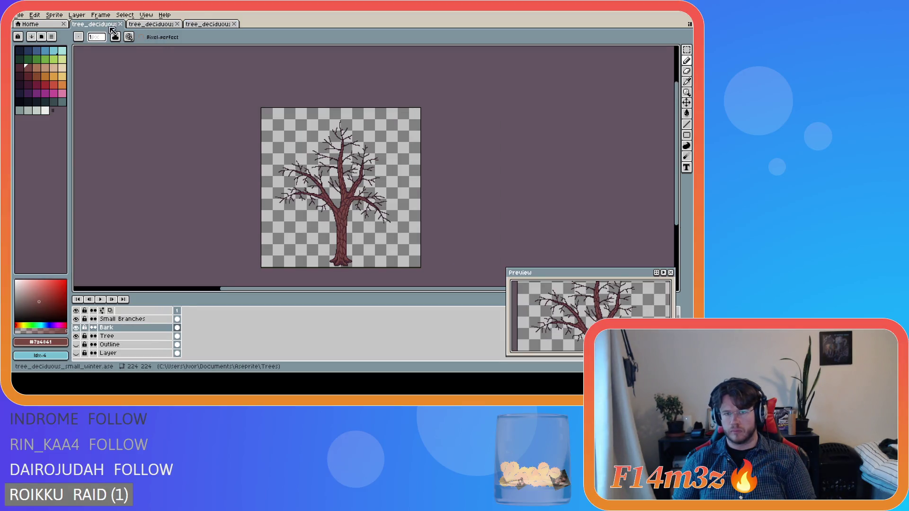
click(149, 26)
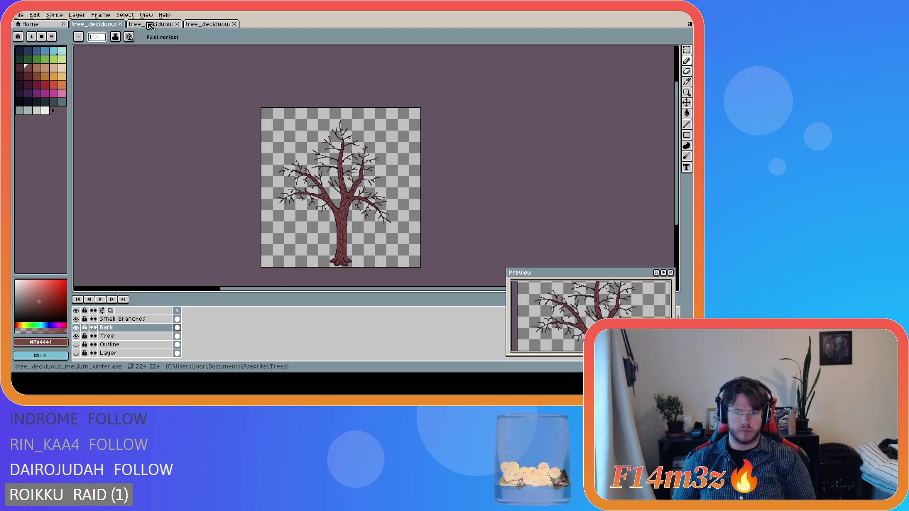
click(204, 26)
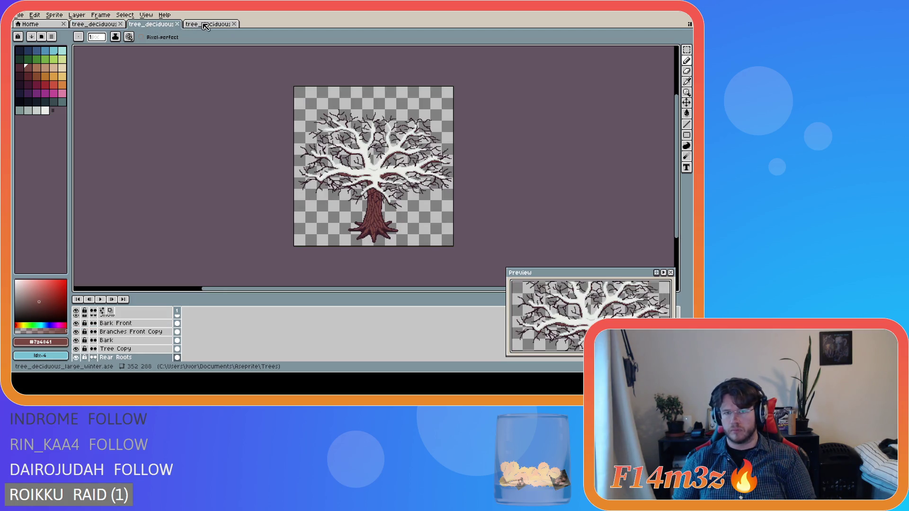
click(205, 26)
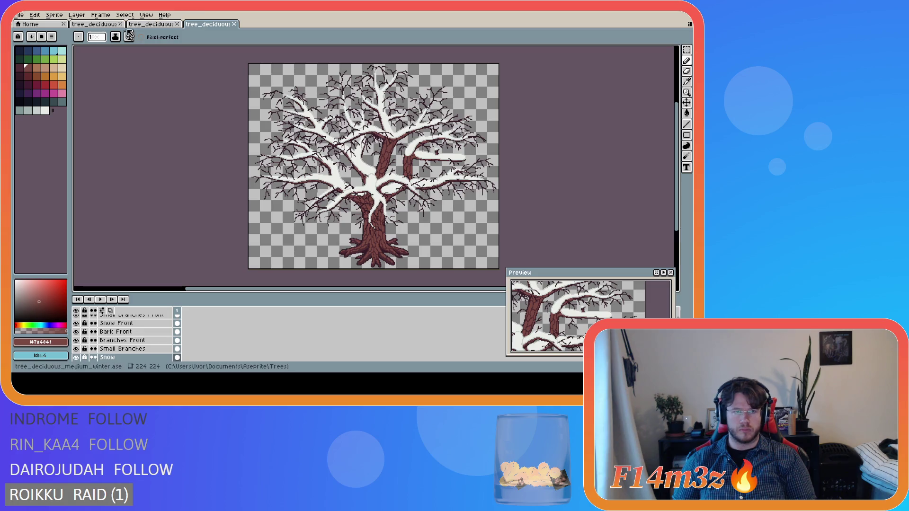
click(102, 26)
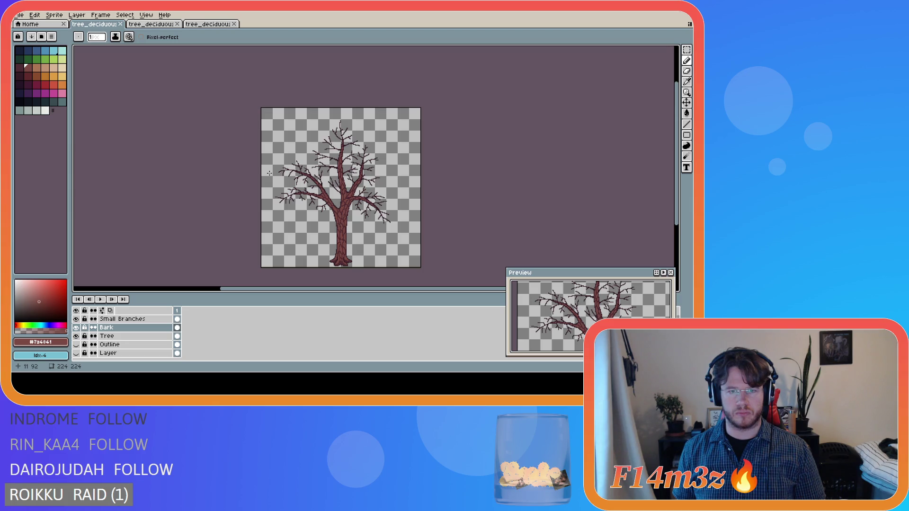
Sample the dark outline and bark brown colours across the Tree and Bark layers, then save
scroll(391, 173, up, 5)
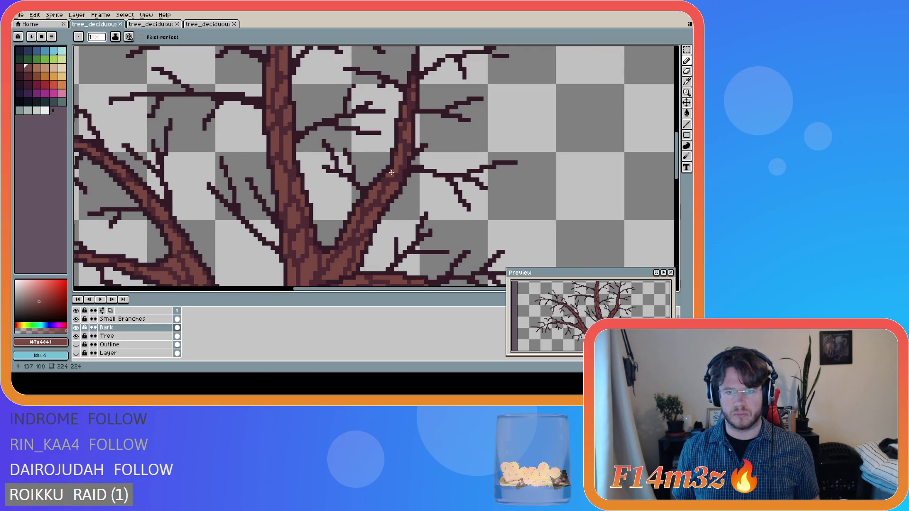
alt+click(394, 163)
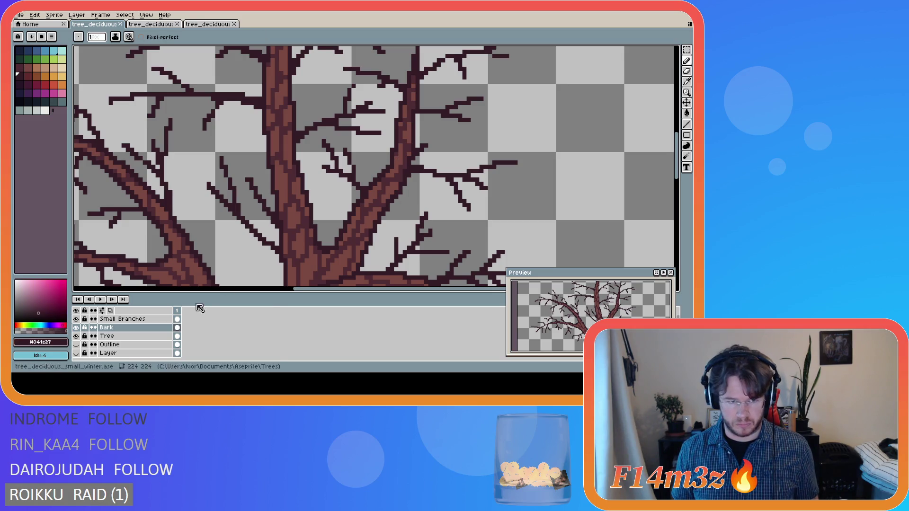
click(113, 335)
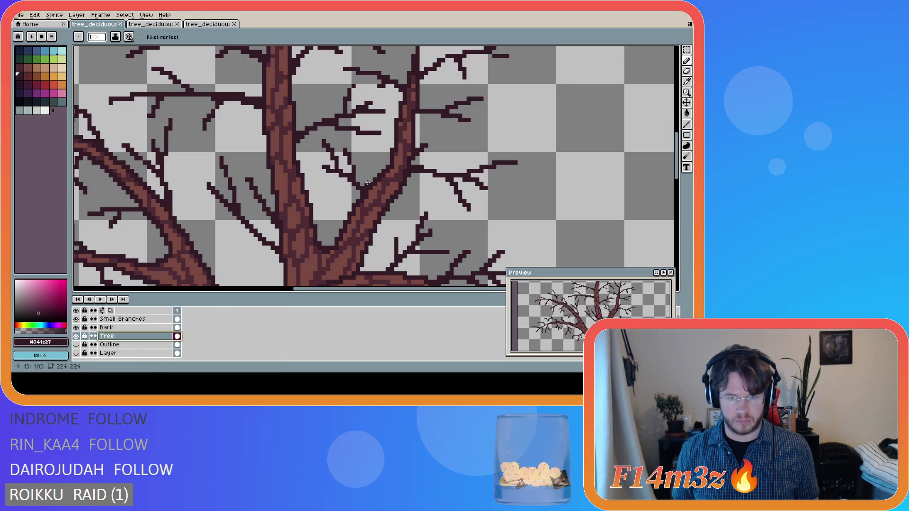
alt+click(398, 169)
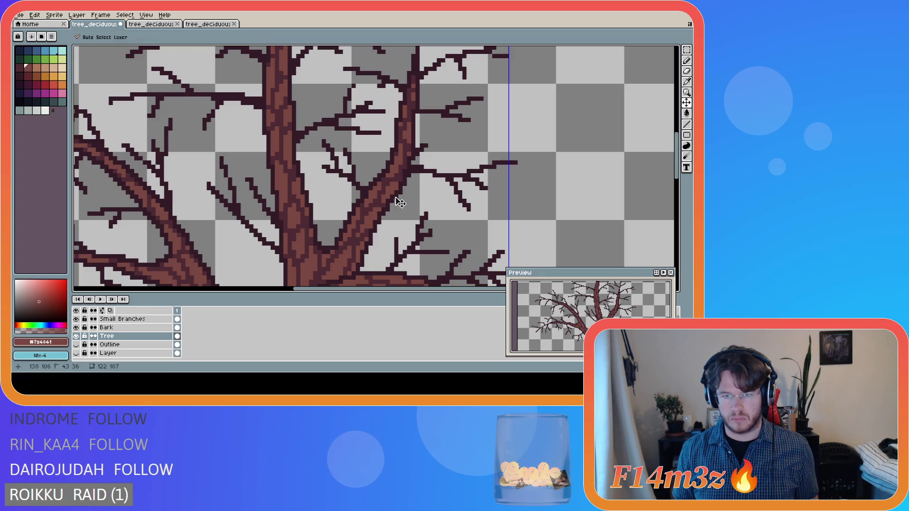
ctrl+click(390, 167)
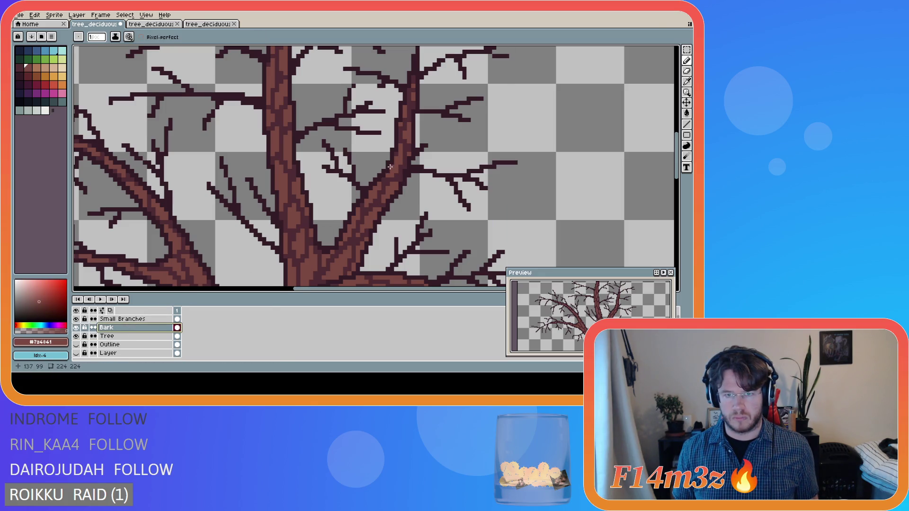
scroll(382, 217, down, 3)
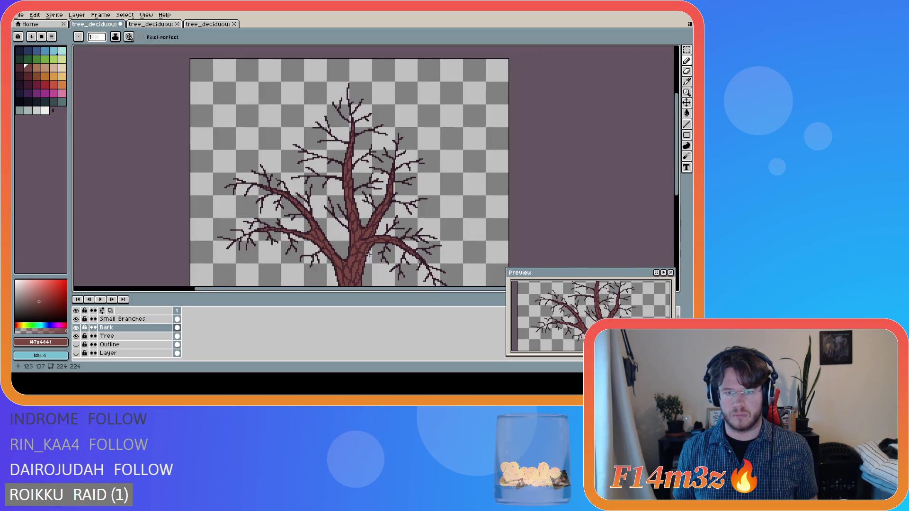
scroll(680, 197, right, 1)
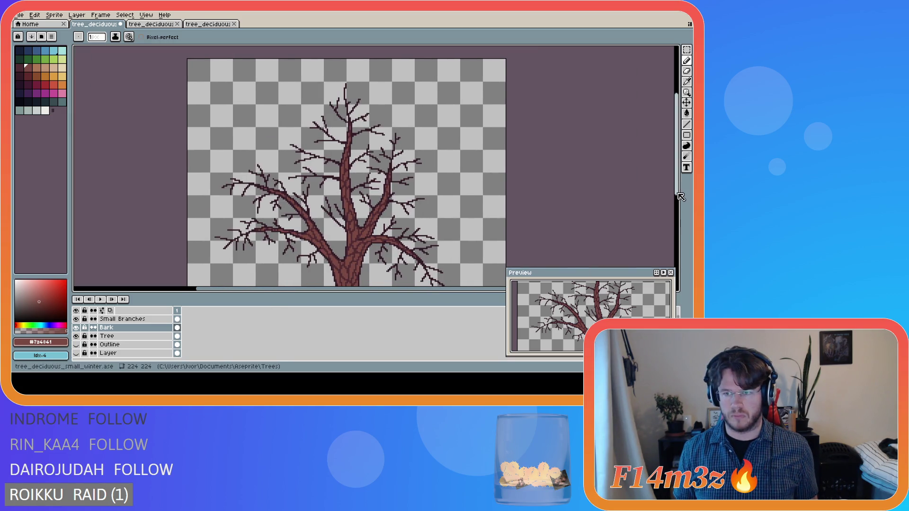
scroll(680, 197, down, 2)
scroll(485, 243, down, 2)
key(ctrl+s)
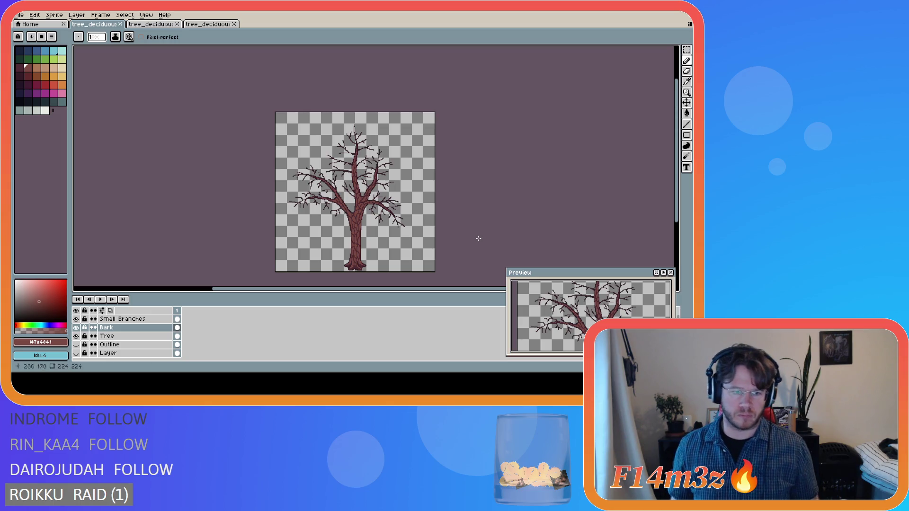
With Bark hidden, sample the dark trunk colour #4d2b32, restore Bark, and save again
click(123, 336)
click(76, 327)
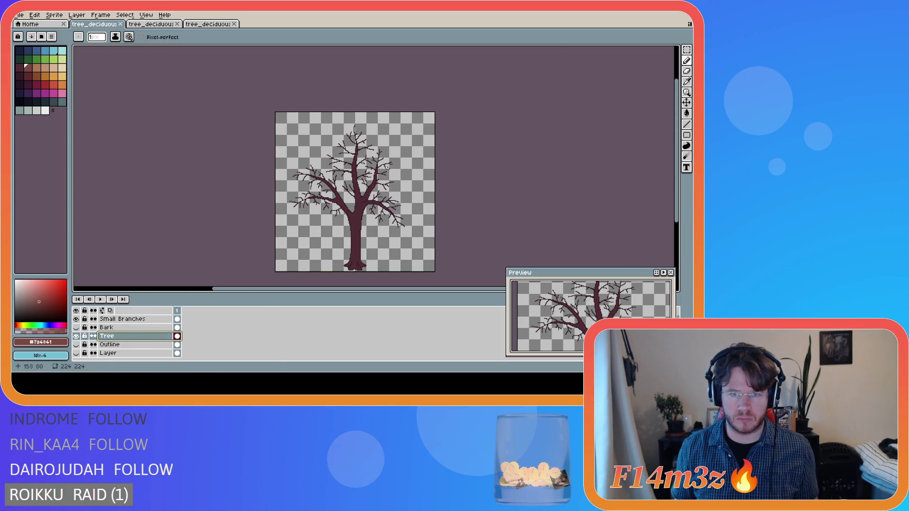
scroll(387, 168, up, 5)
alt+click(384, 163)
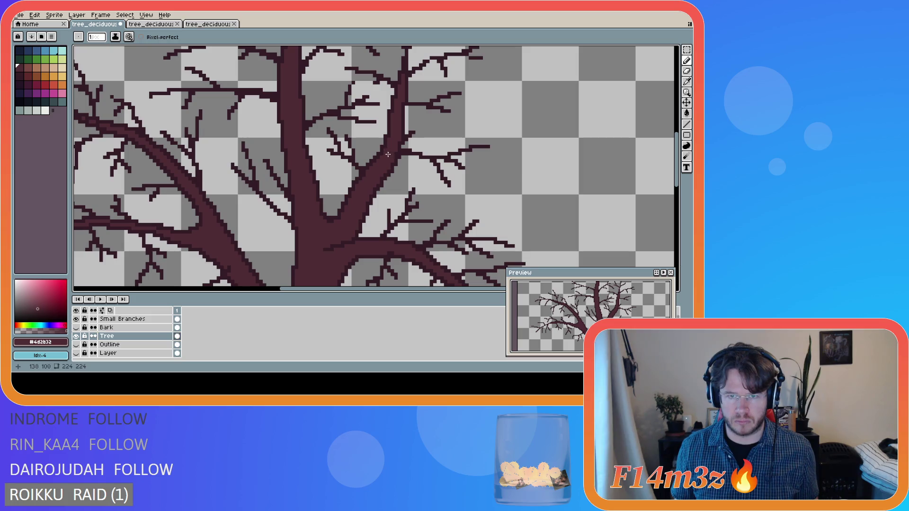
click(107, 327)
click(76, 327)
key(ctrl+s)
scroll(363, 216, down, 3)
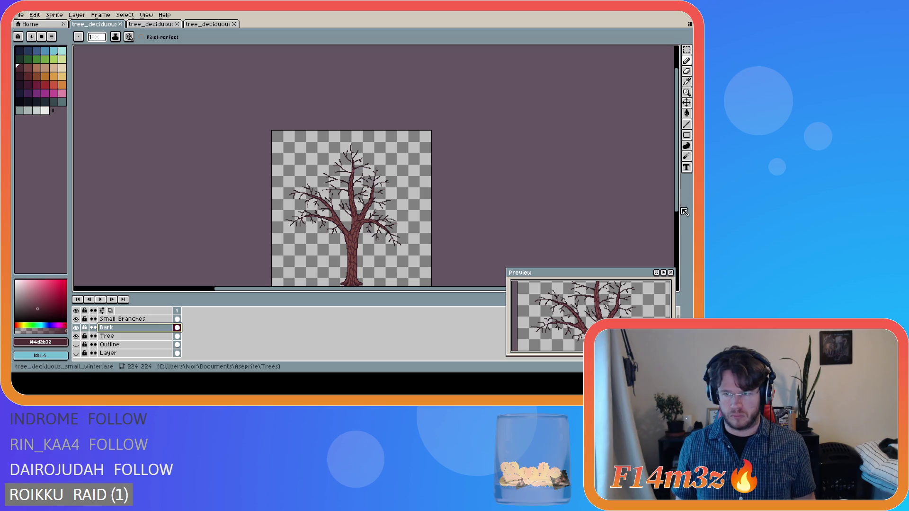
scroll(464, 218, down, 2)
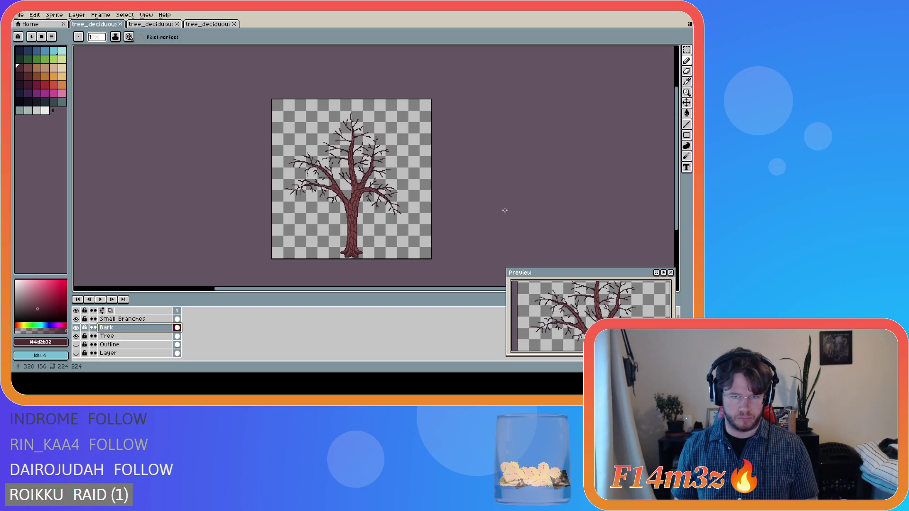
scroll(346, 170, up, 5)
Erase the stray dark pixels at the trunk fork and save tree_deciduous_small_winter.ase
key(e)
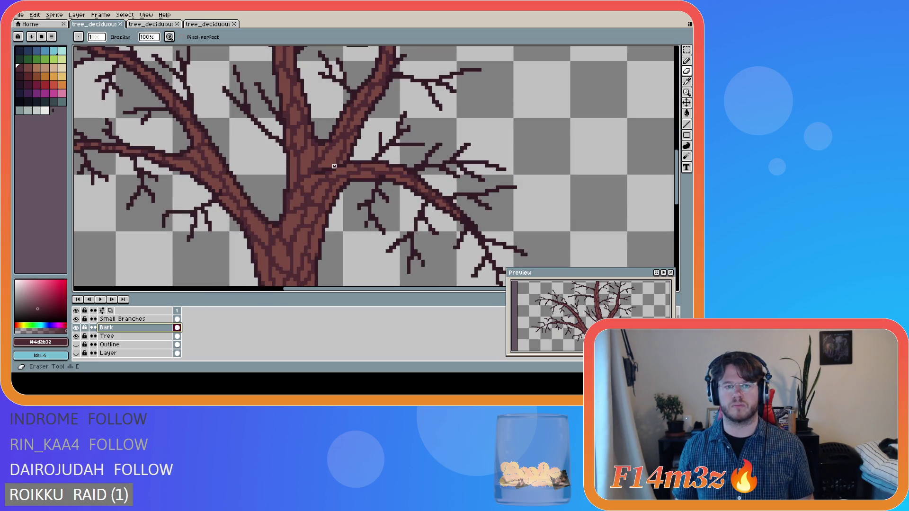
drag(333, 166, 315, 167)
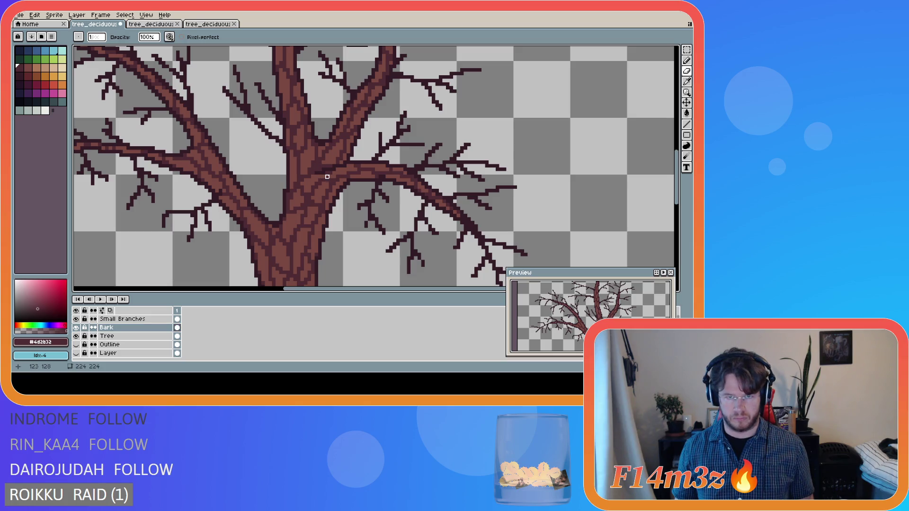
scroll(330, 162, down, 5)
key(ctrl+s)
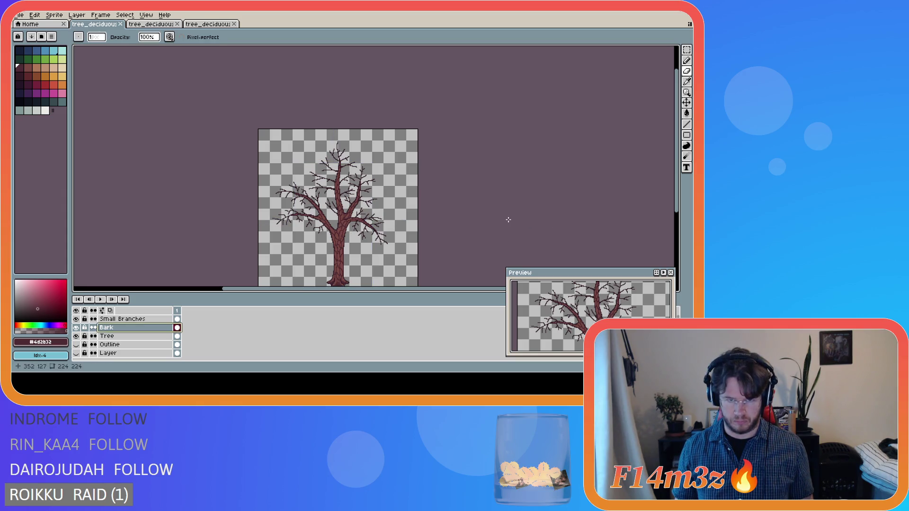
drag(680, 203, 680, 226)
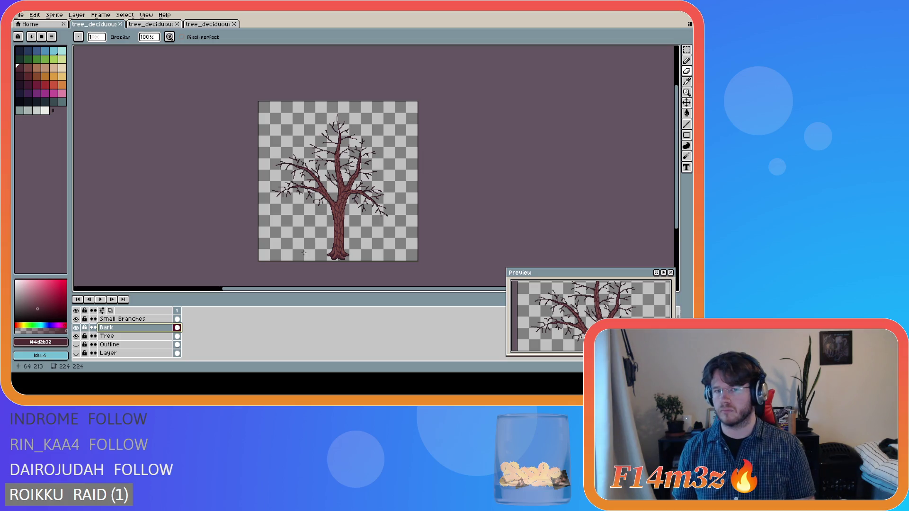
key(ctrl+s)
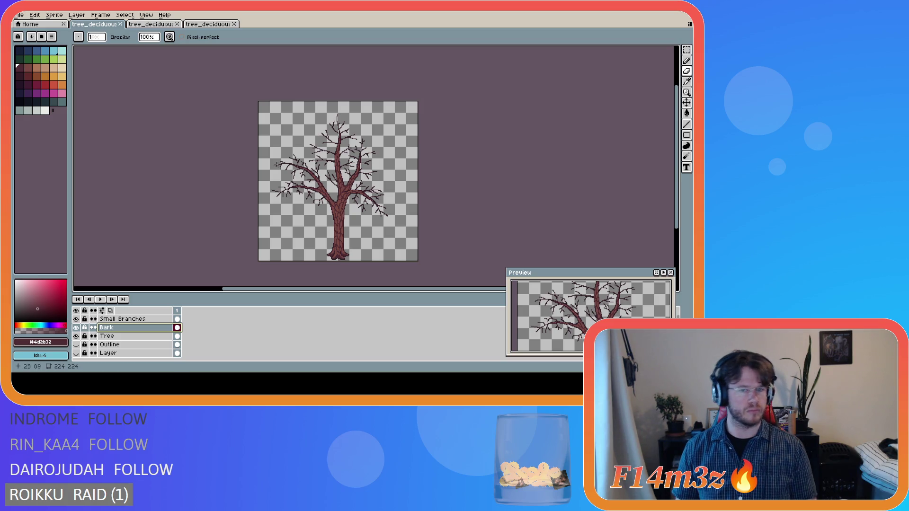
scroll(363, 204, up, 2)
scroll(363, 205, down, 2)
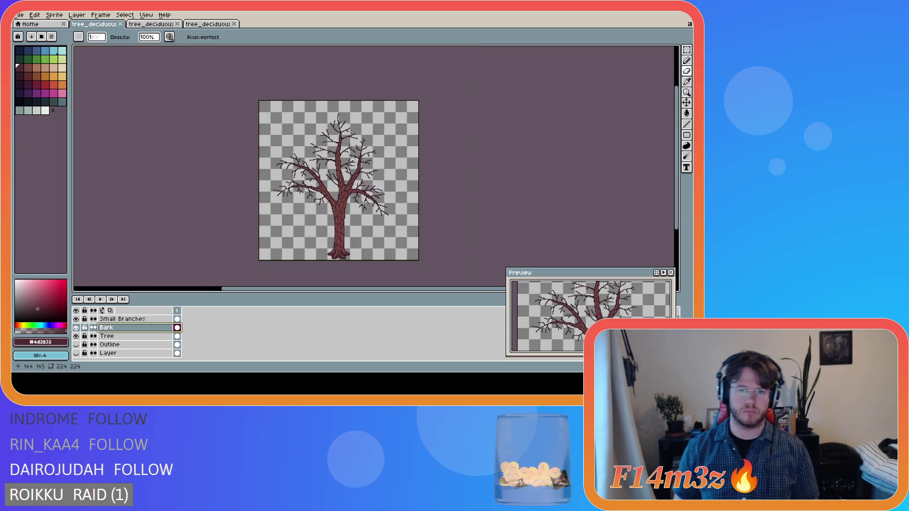
drag(676, 157, 676, 166)
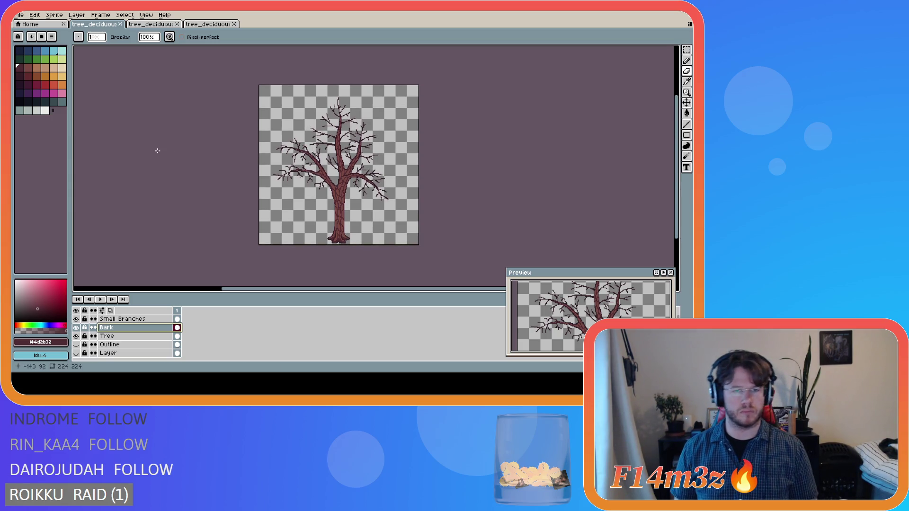
Add a new layer named Snow above Bark and choose a pale grey snow colour
click(124, 320)
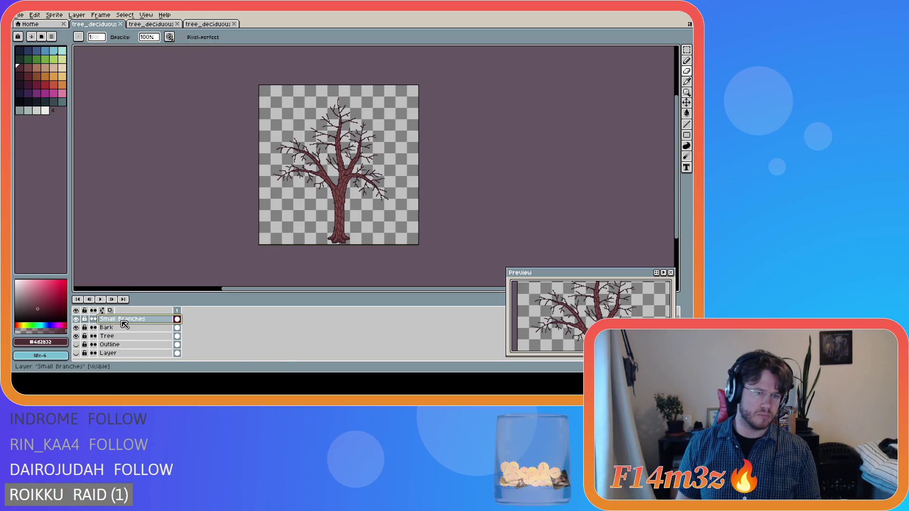
click(129, 329)
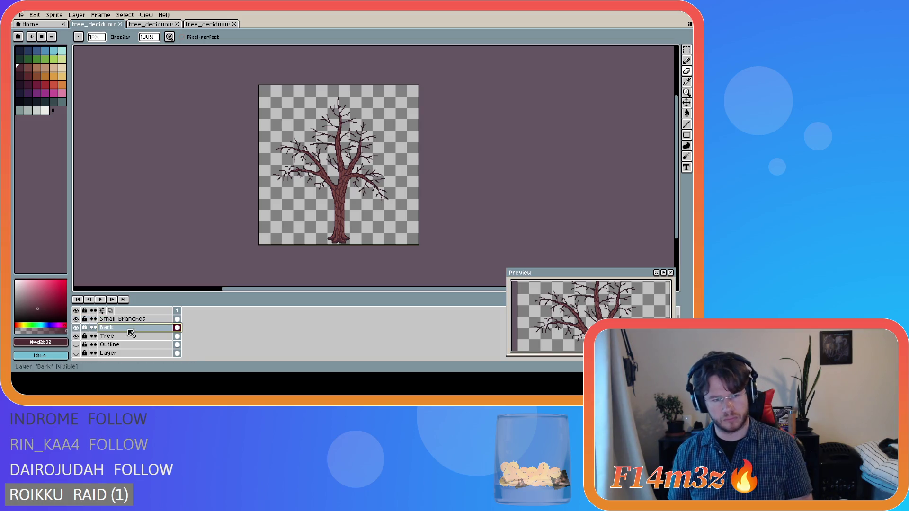
key(shift+n)
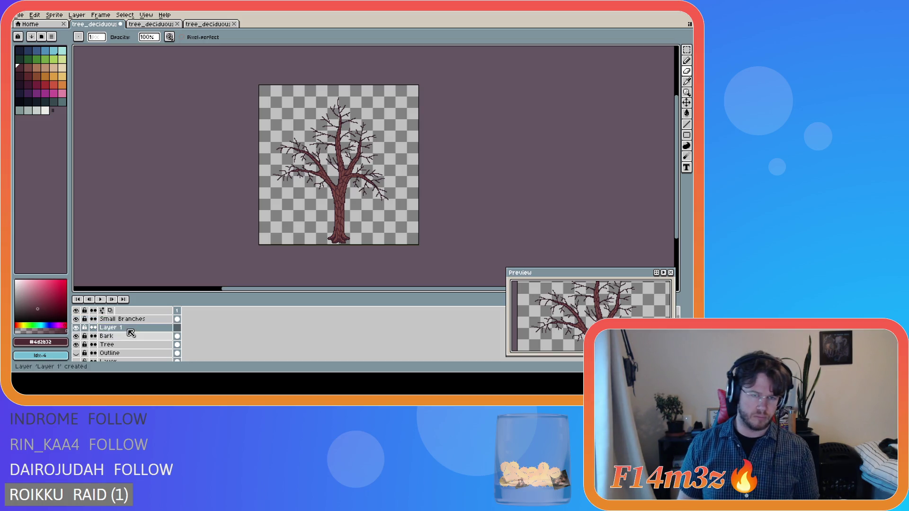
double_click(124, 329)
text(Snow)
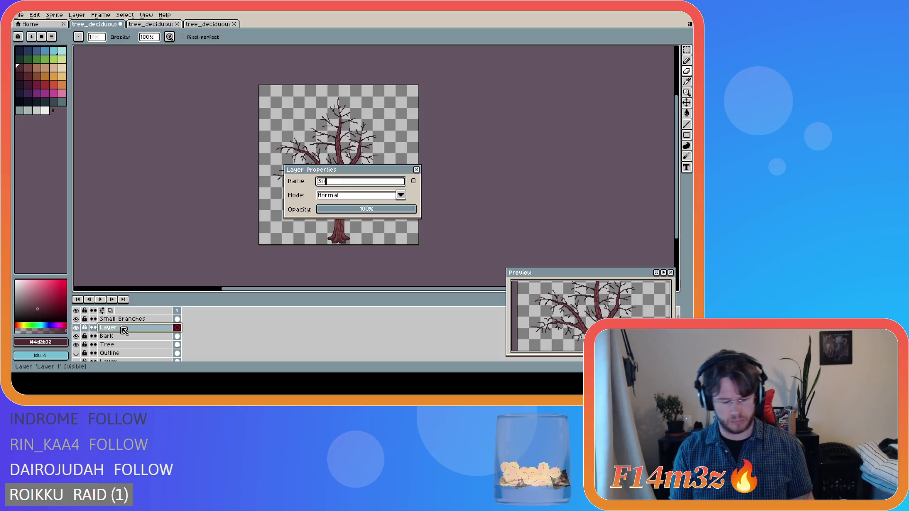
key(Return)
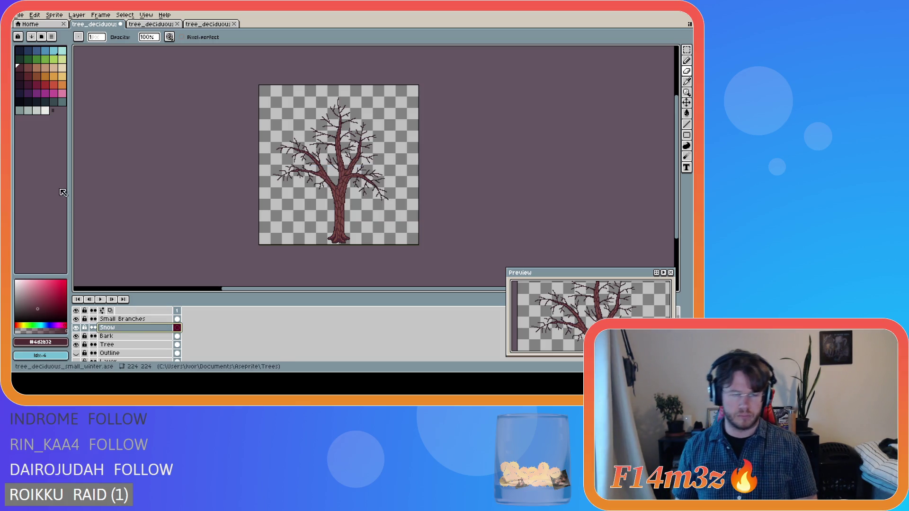
click(37, 111)
scroll(365, 181, up, 2)
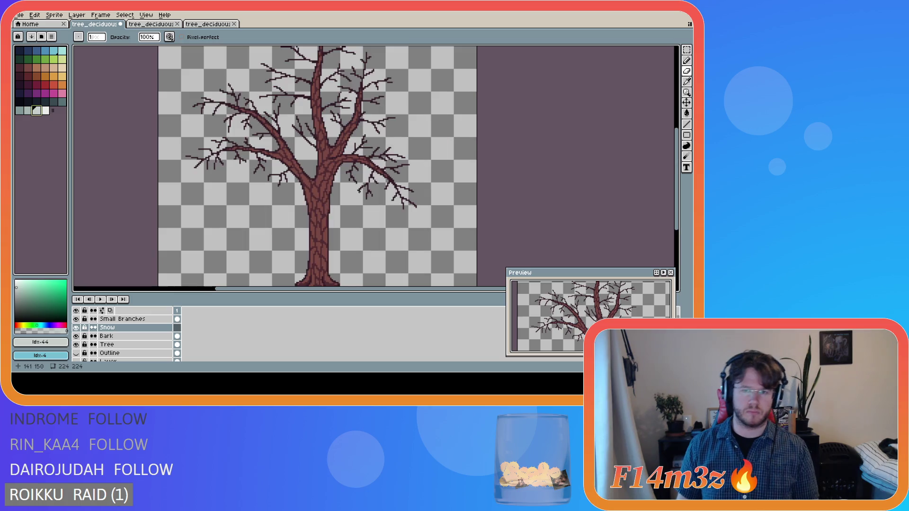
Draw a pale grey snow line along the right branch, then hide Small Branches
scroll(341, 188, up, 1)
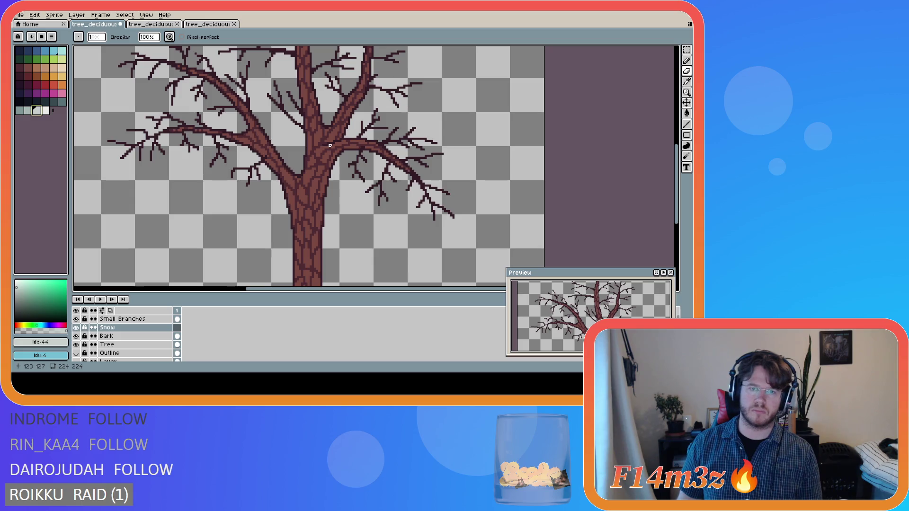
key(e)
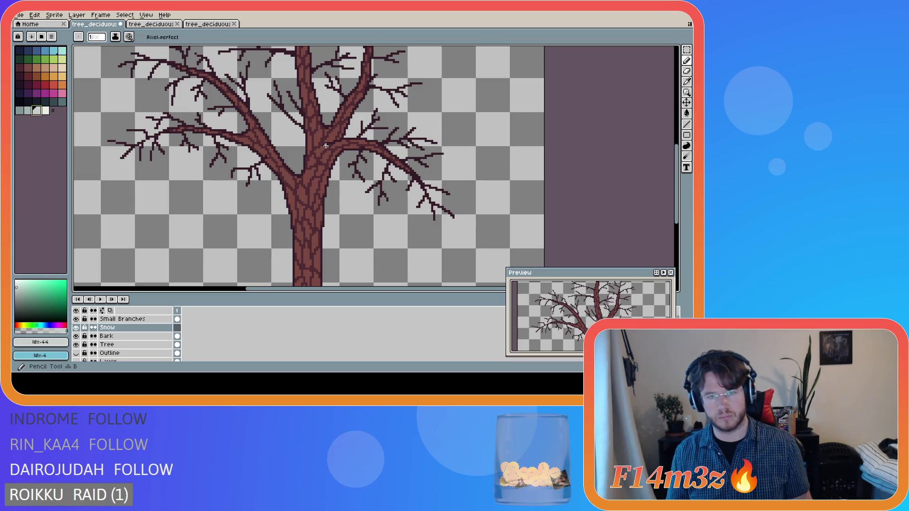
mouse_move(326, 144)
mouse_down()
mouse_move(380, 149)
mouse_move(422, 183)
mouse_up()
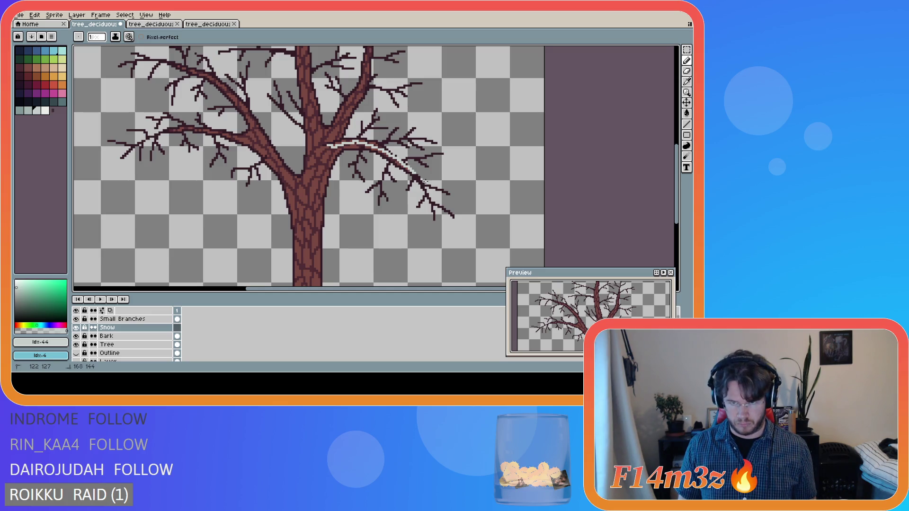
drag(425, 182, 388, 144)
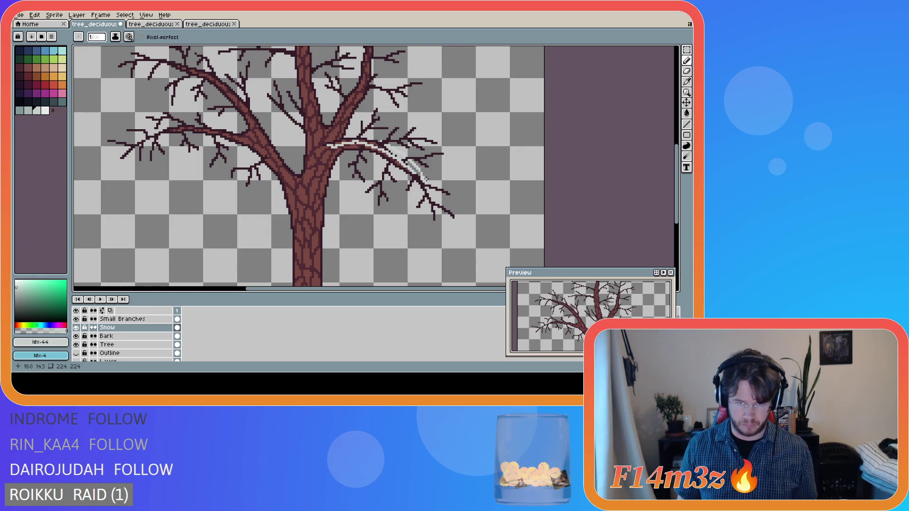
key(shift)
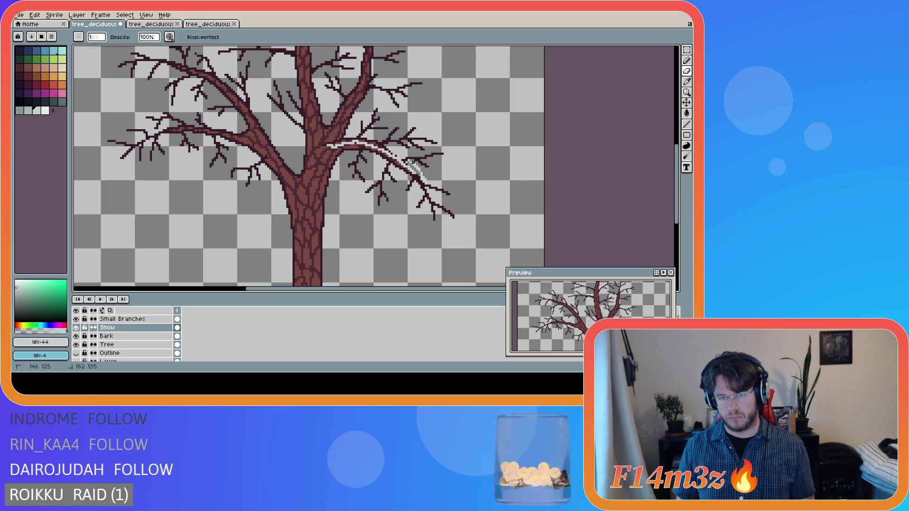
shift+click(415, 158)
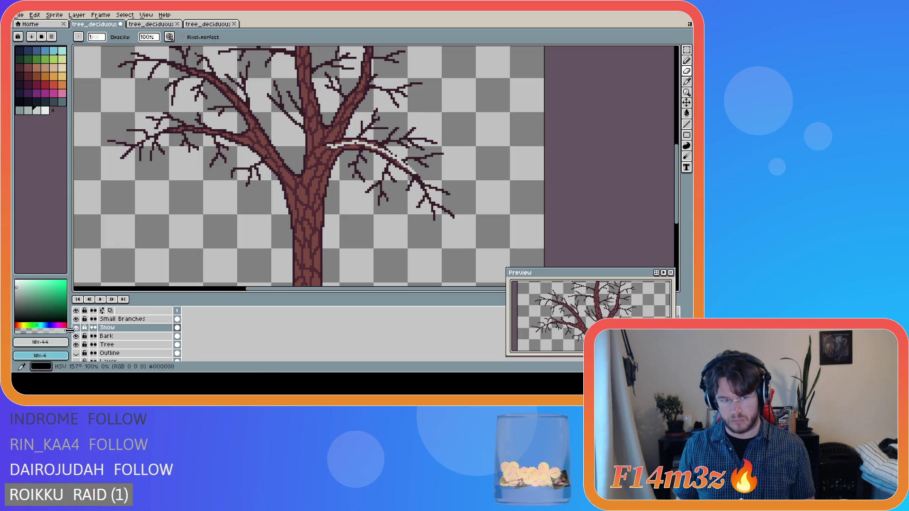
click(76, 320)
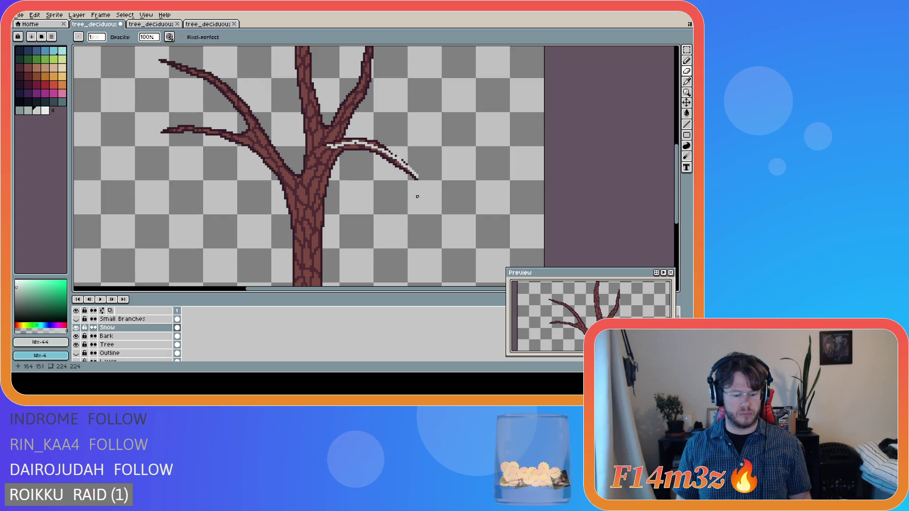
Repaint snow along the branch tip and upper edge, undoing the grey outline
key(e)
drag(417, 178, 391, 145)
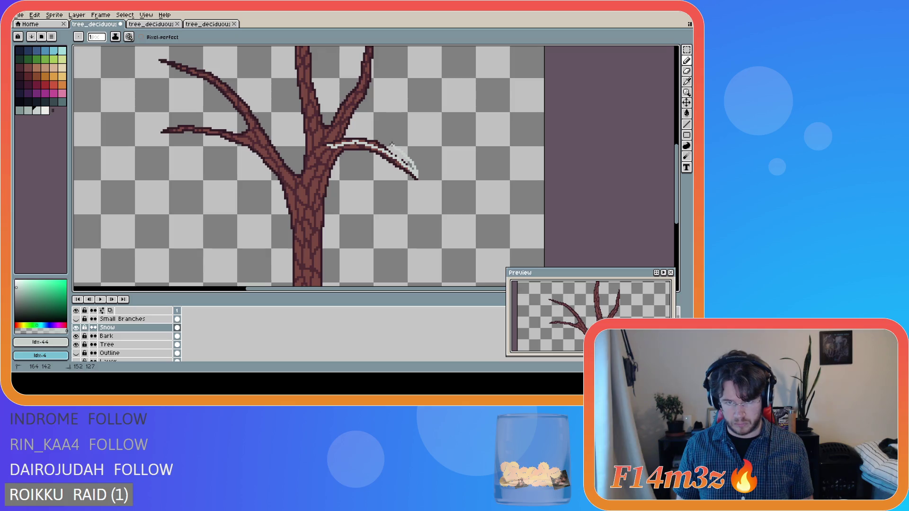
shift+click(415, 174)
mouse_move(416, 174)
mouse_down()
mouse_move(381, 137)
mouse_move(327, 145)
mouse_up()
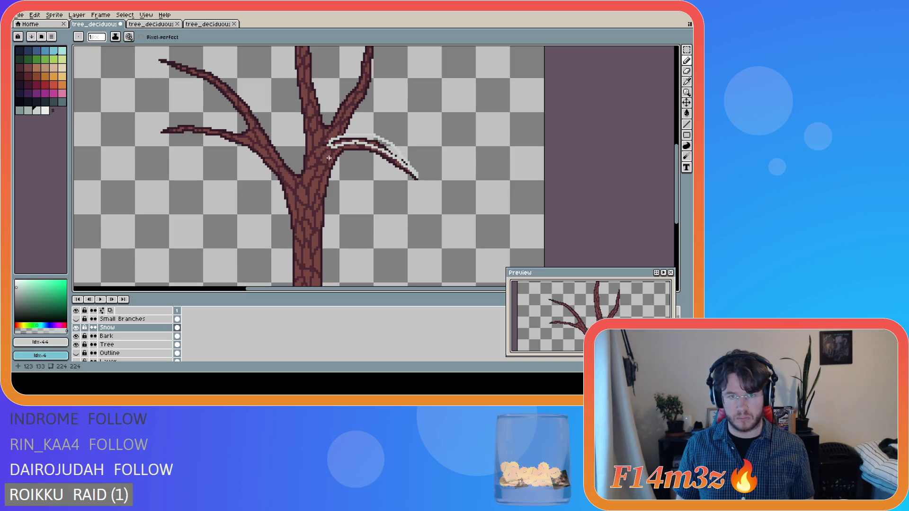
key(ctrl+z)
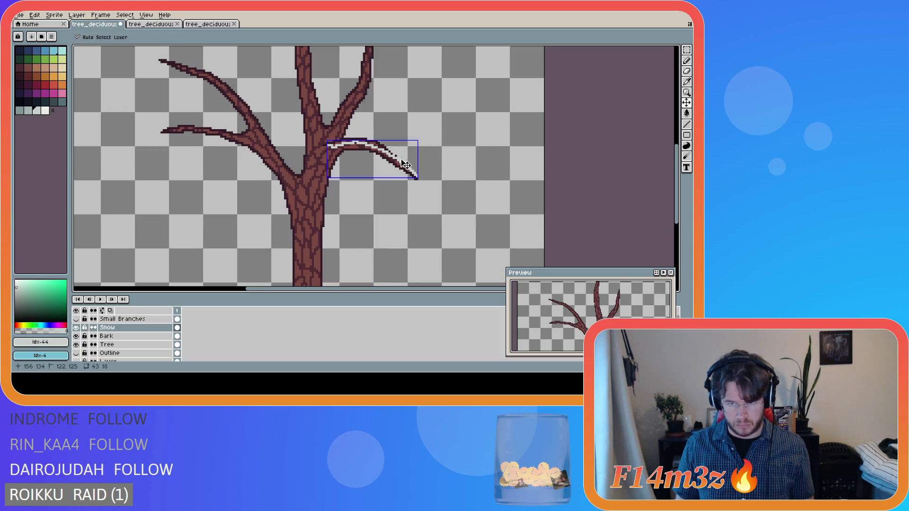
Redraw the snow outline as straight strokes from the branch tip along its top
click(416, 177)
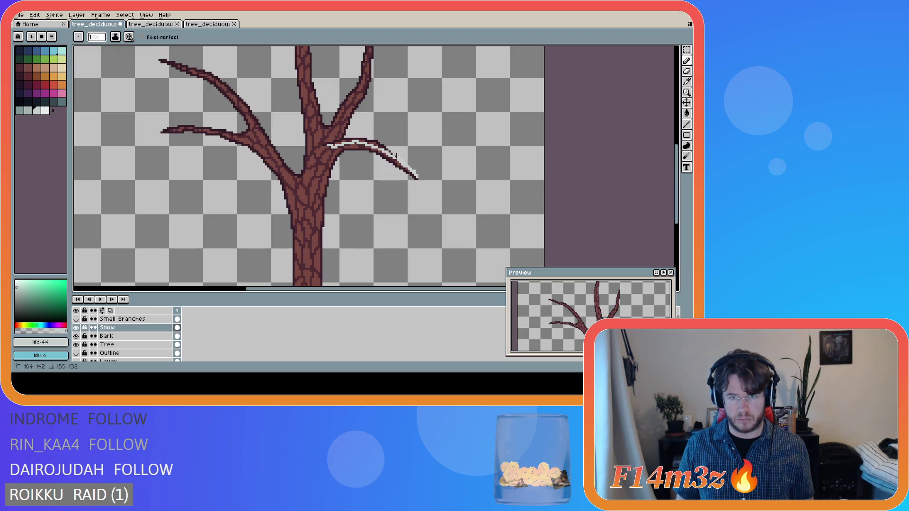
mouse_move(415, 175)
mouse_down()
mouse_move(373, 135)
mouse_move(328, 143)
mouse_up()
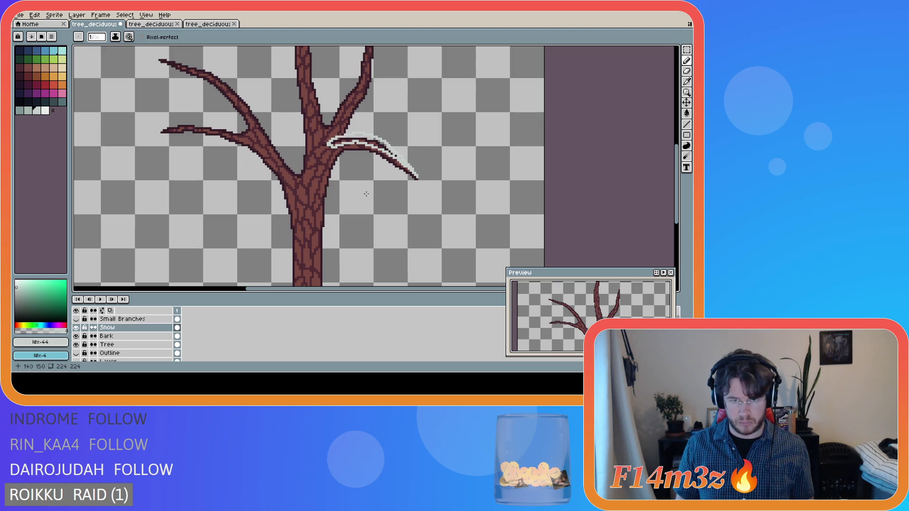
click(413, 176)
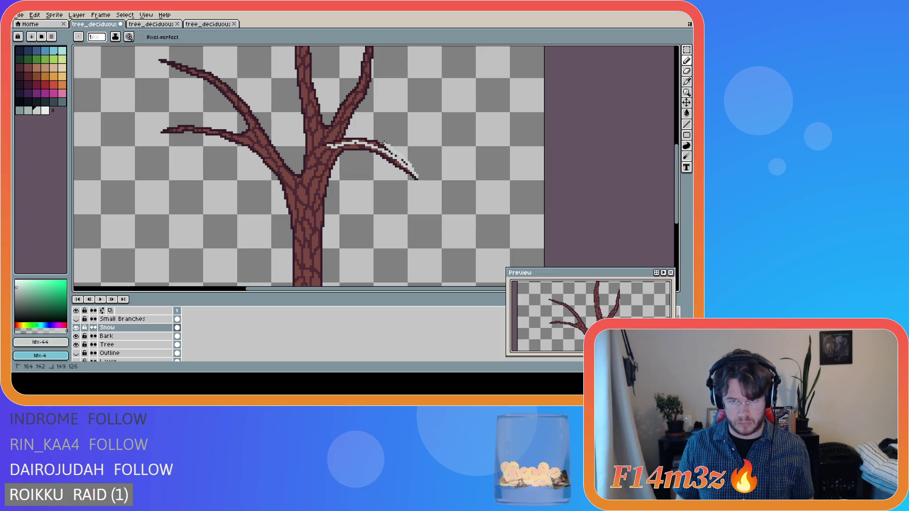
key(ctrl)
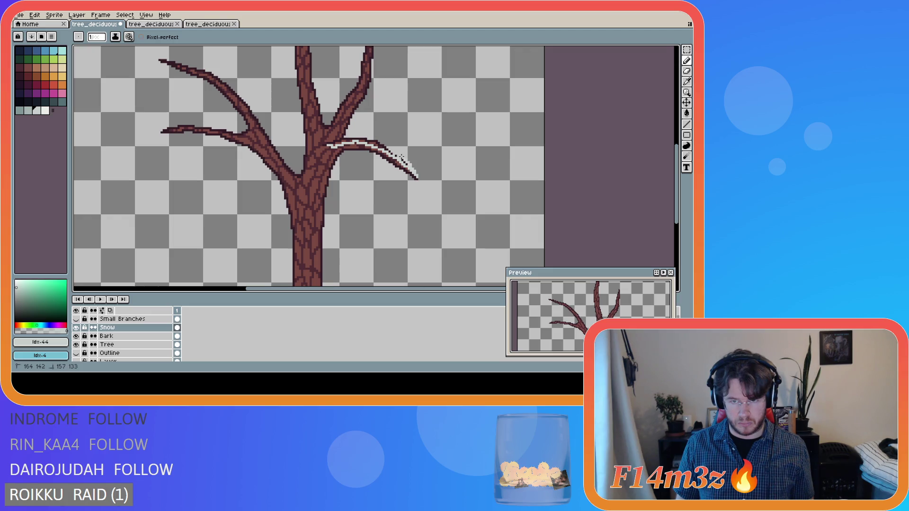
drag(364, 135, 326, 143)
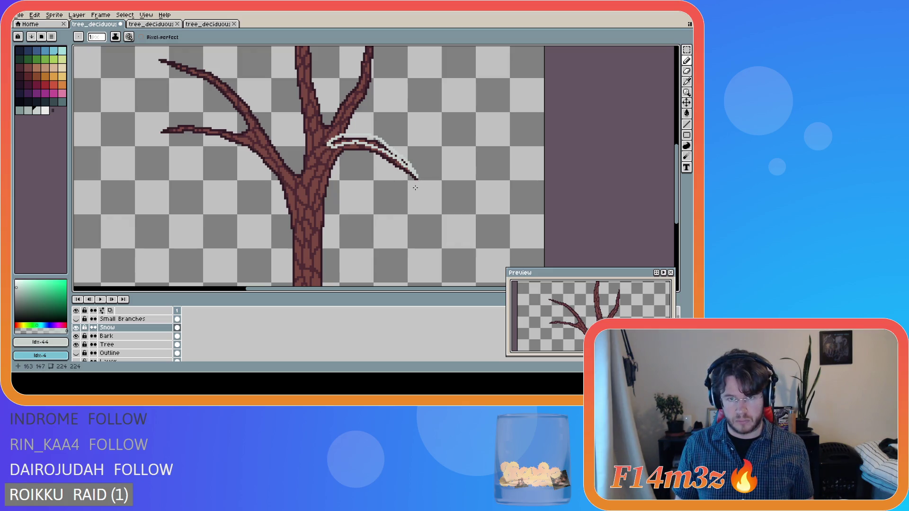
key(ctrl)
key(ctrl)
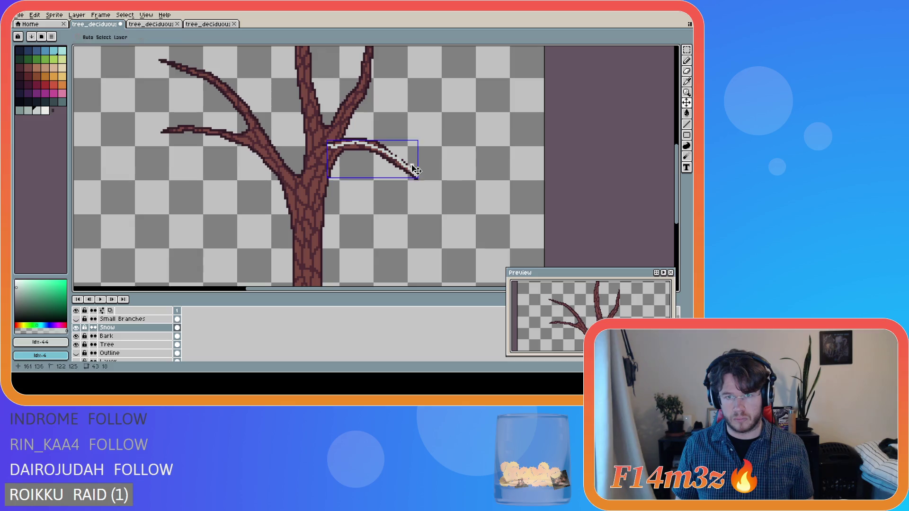
click(416, 176)
mouse_move(416, 176)
mouse_down()
mouse_move(377, 136)
mouse_move(338, 134)
mouse_up()
mouse_move(416, 176)
mouse_down()
mouse_move(377, 139)
mouse_move(327, 140)
mouse_up()
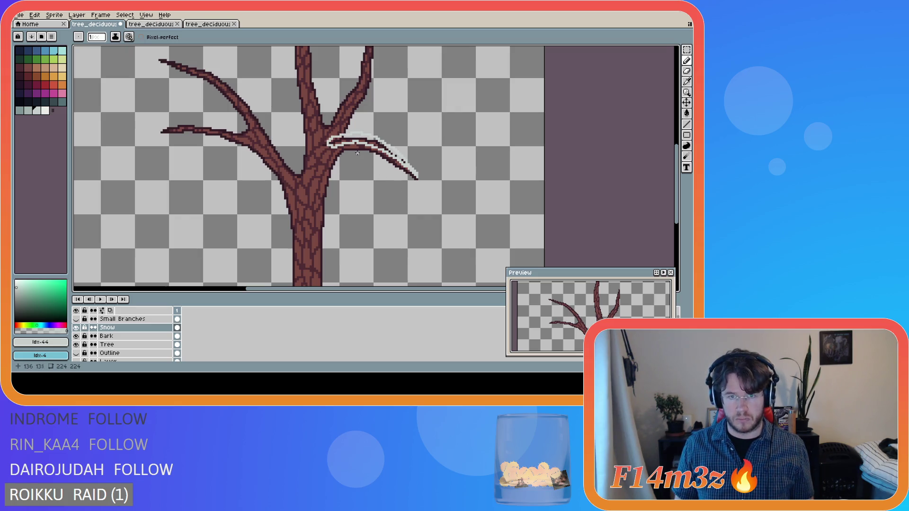
scroll(355, 151, up, 1)
key(e)
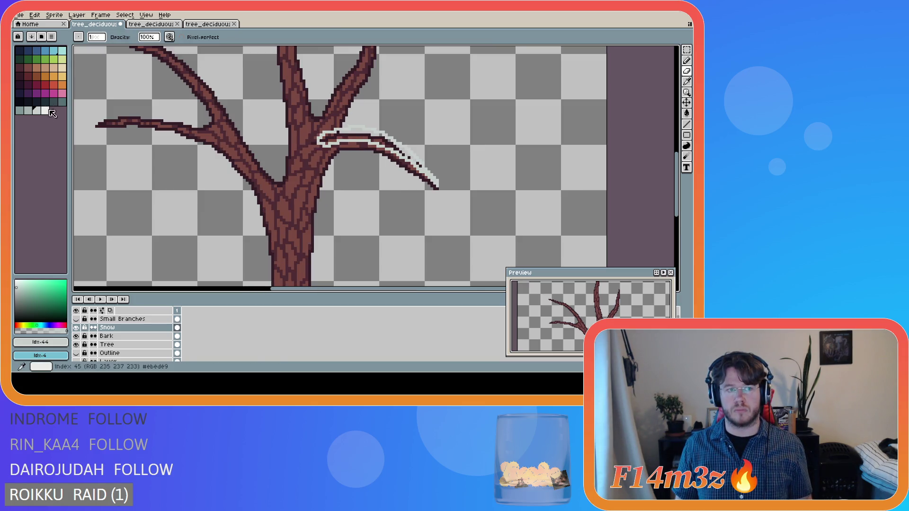
Fill the outlined snow cap on the right branch with white
click(45, 111)
key(g)
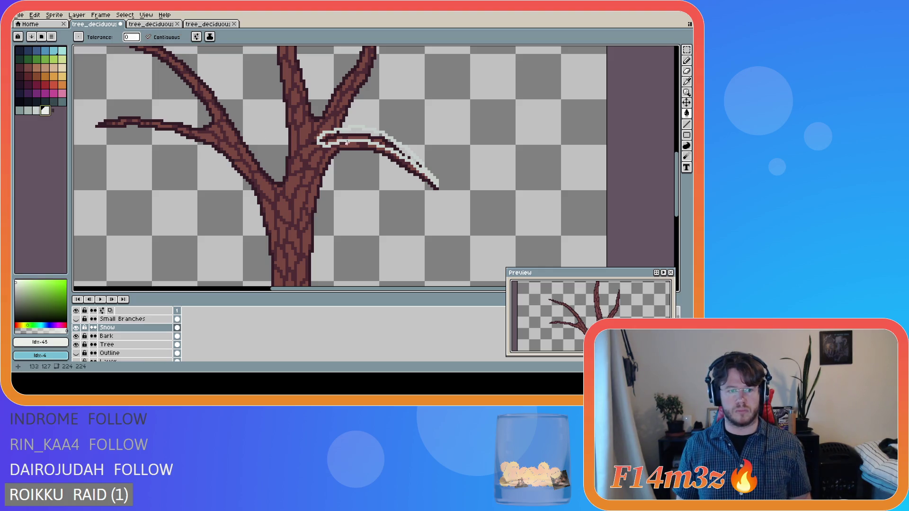
click(354, 138)
scroll(418, 166, up, 1)
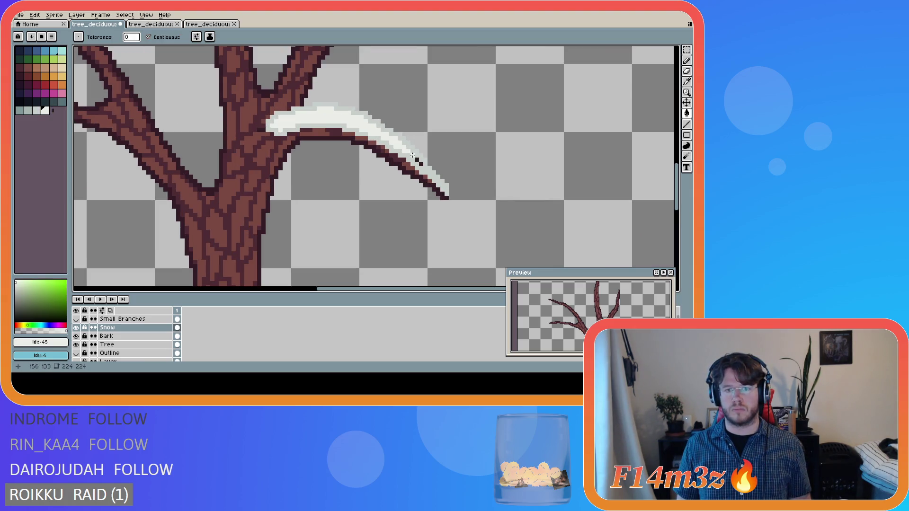
scroll(420, 165, down, 3)
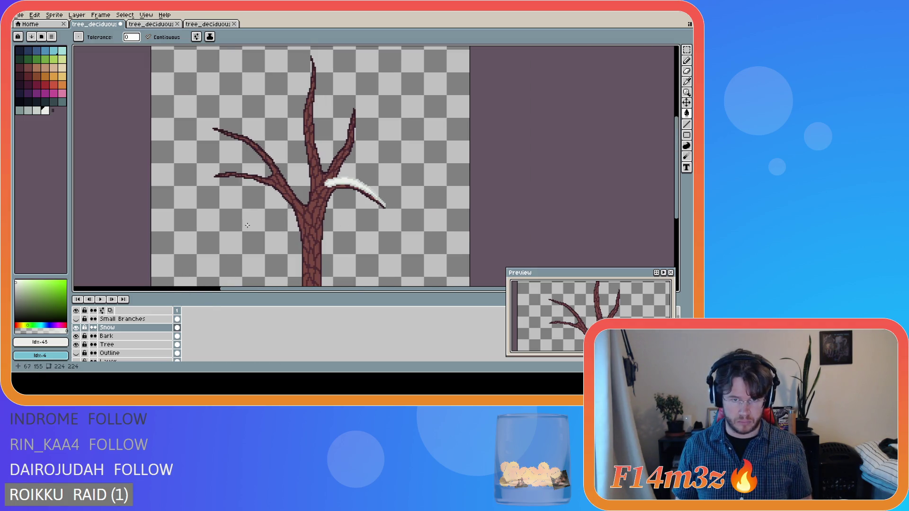
scroll(314, 201, up, 2)
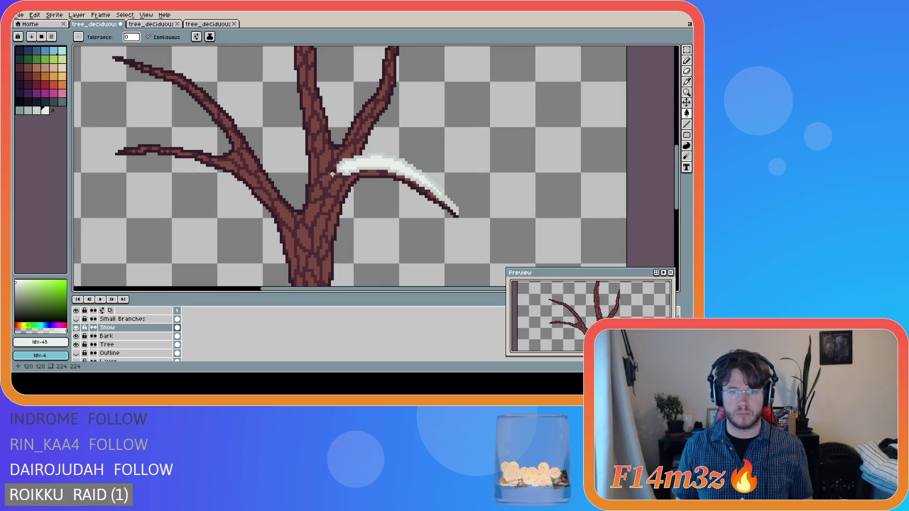
scroll(337, 173, up, 1)
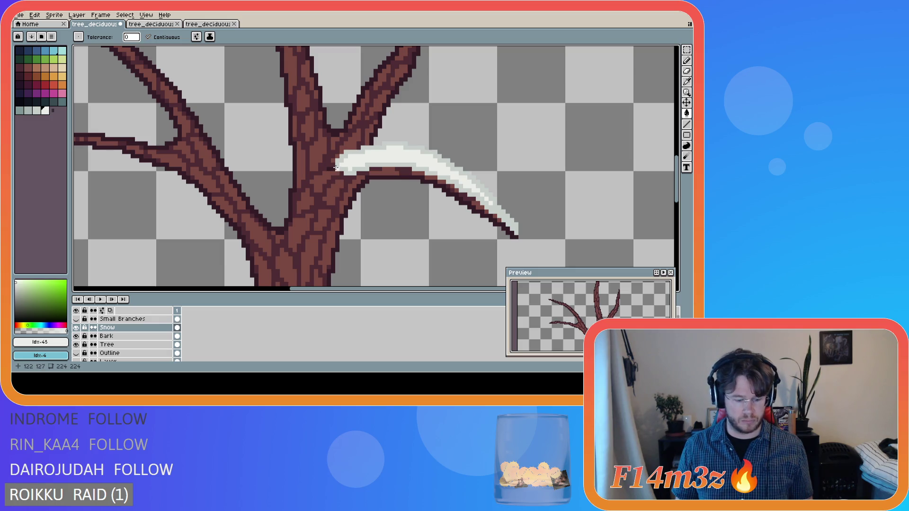
Add snow at the cap's left end and cover the dark tip pixel with light snow #ebede9
key(b)
alt+click(338, 157)
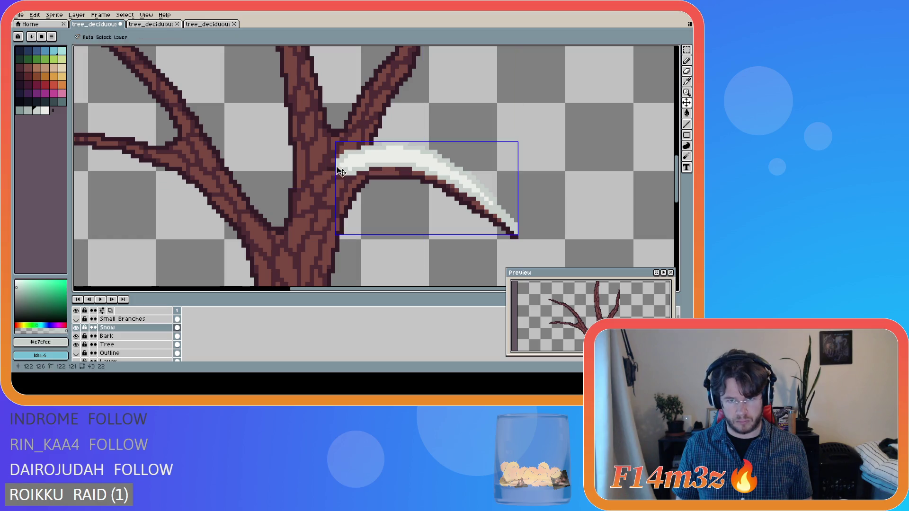
drag(340, 156, 329, 163)
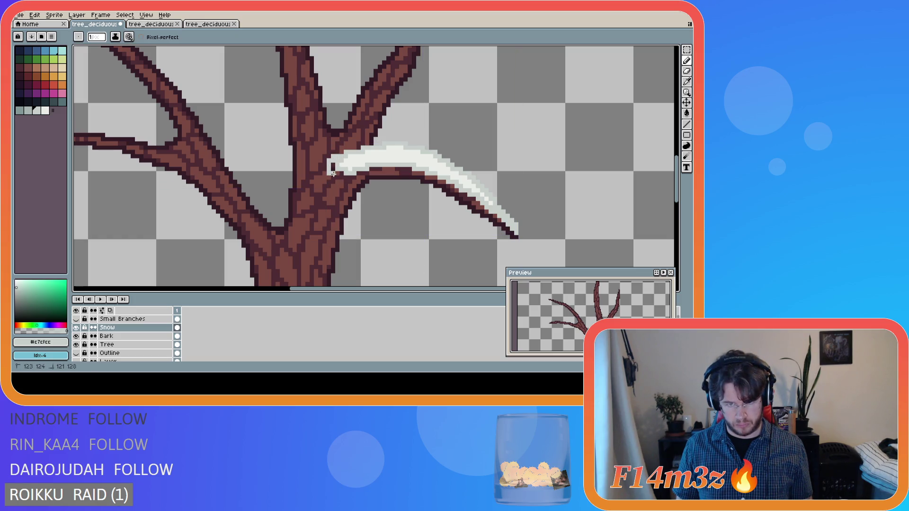
key(e)
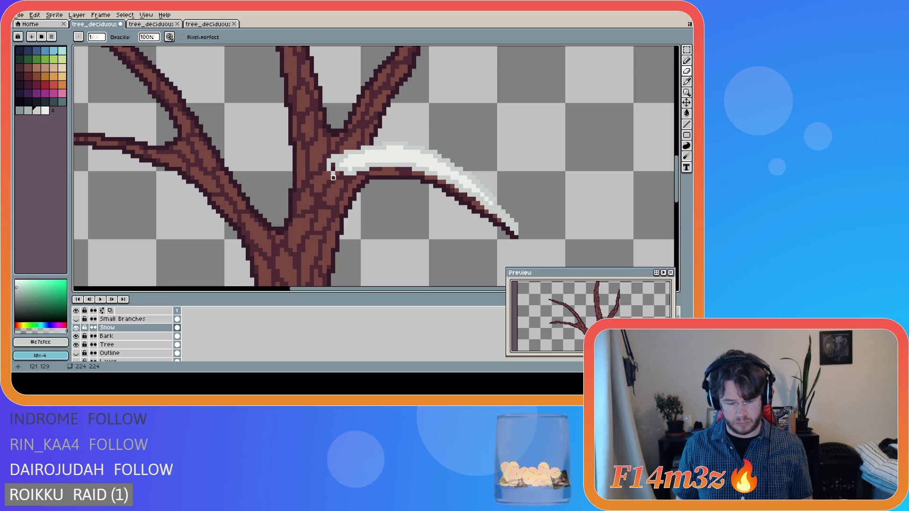
key(b)
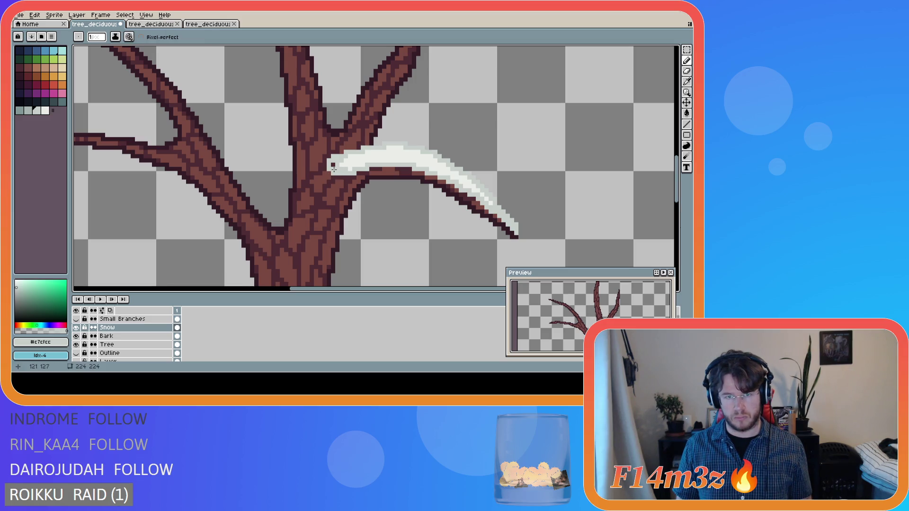
alt+click(340, 168)
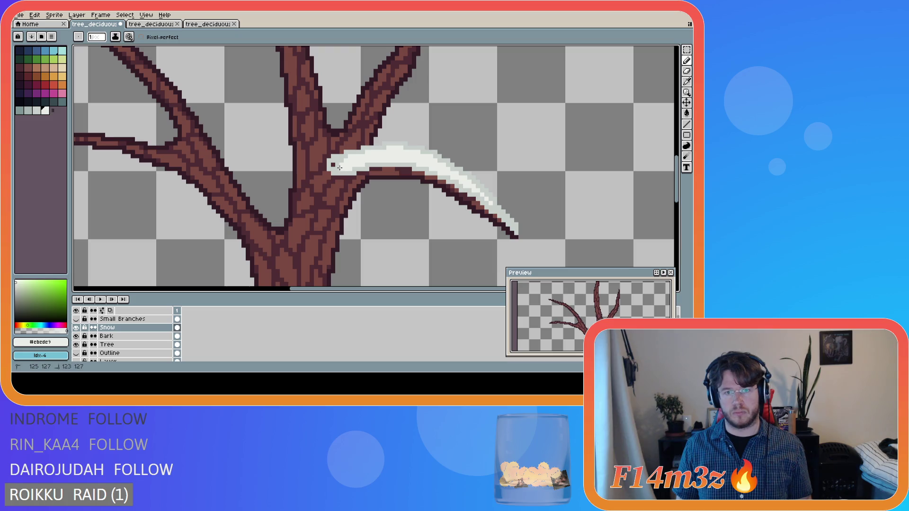
click(333, 165)
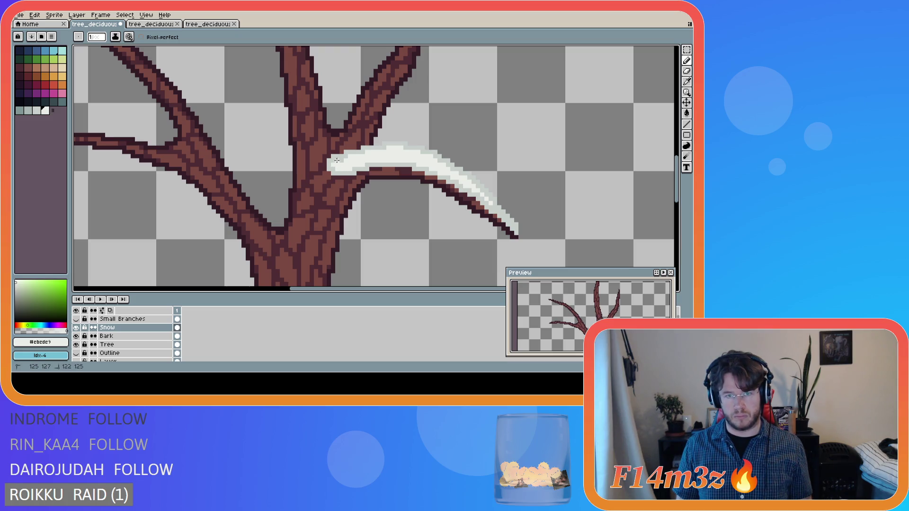
Save the small winter tree file and show the Small Branches layer again
scroll(376, 202, down, 3)
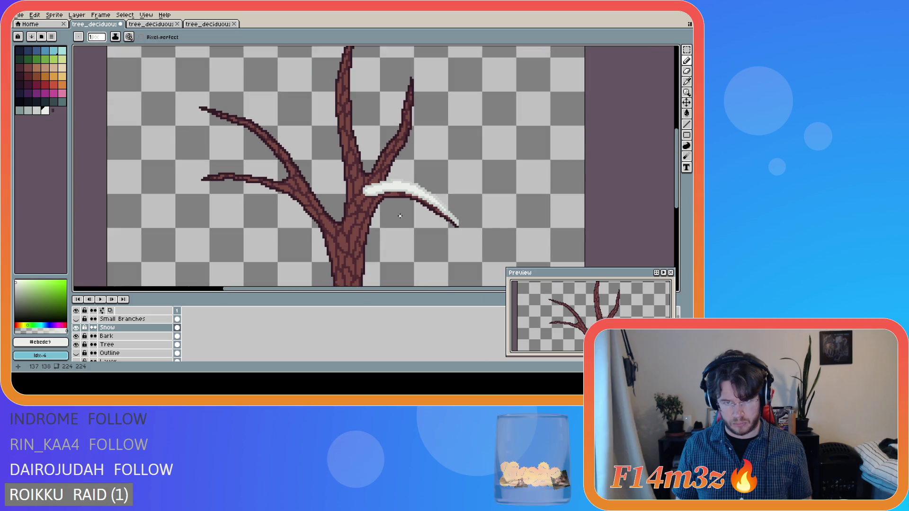
key(ctrl+s)
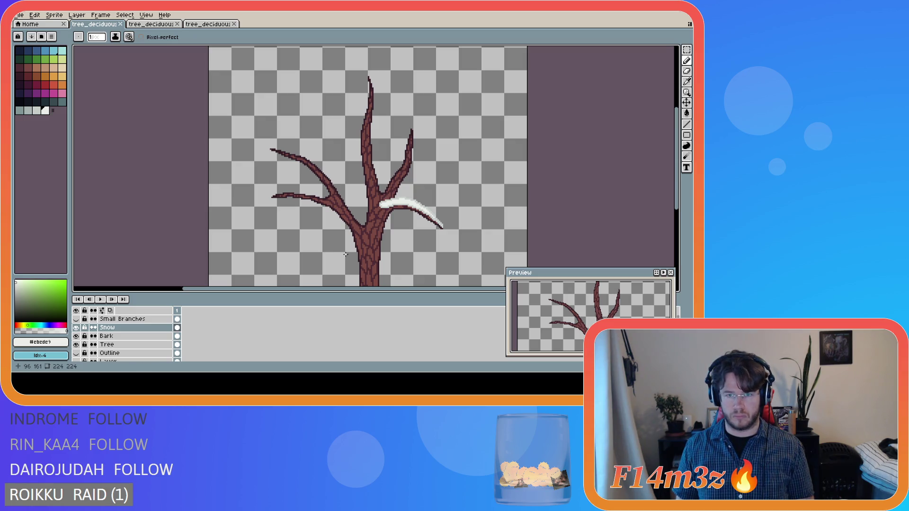
click(76, 319)
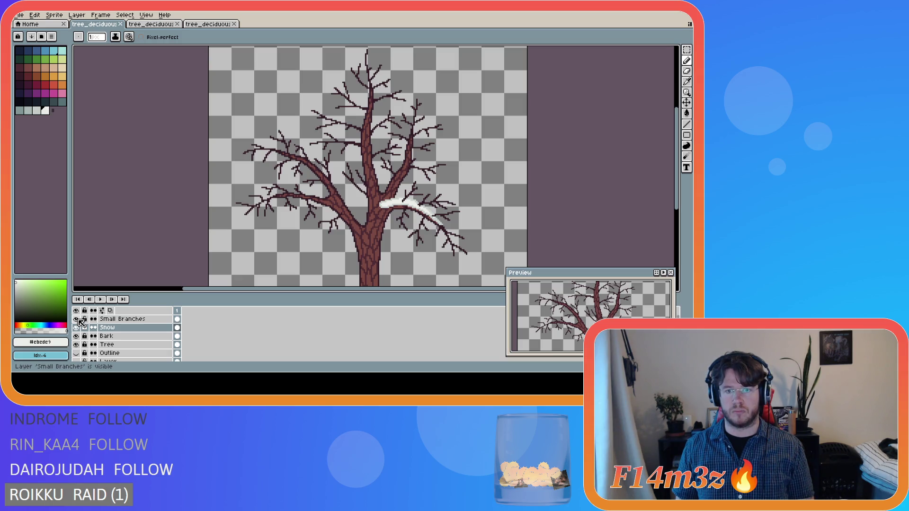
Hide the Small Branches twigs again and choose a different light palette shade for snow
click(76, 319)
scroll(363, 162, up, 1)
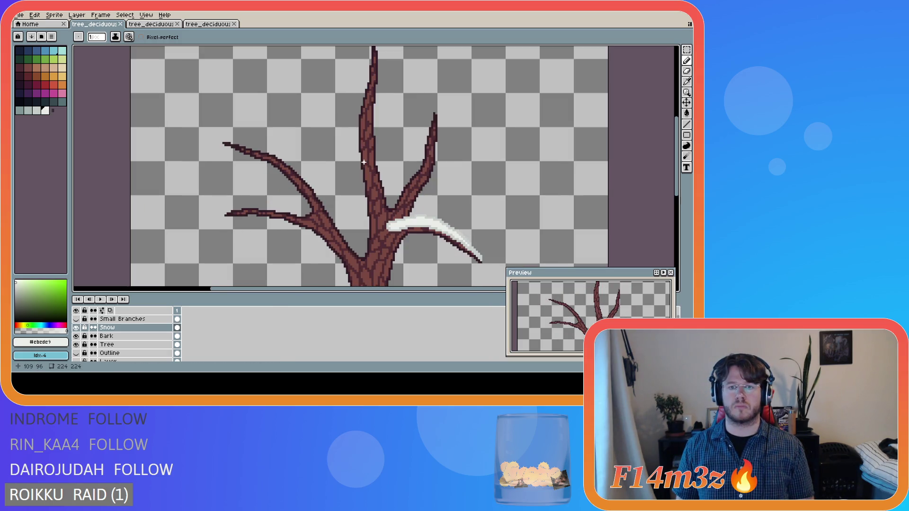
scroll(375, 179, down, 2)
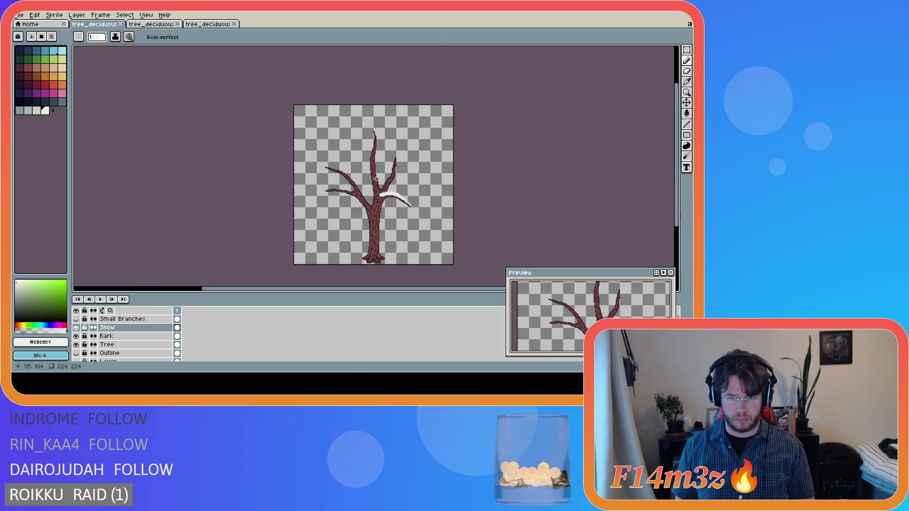
scroll(376, 179, up, 1)
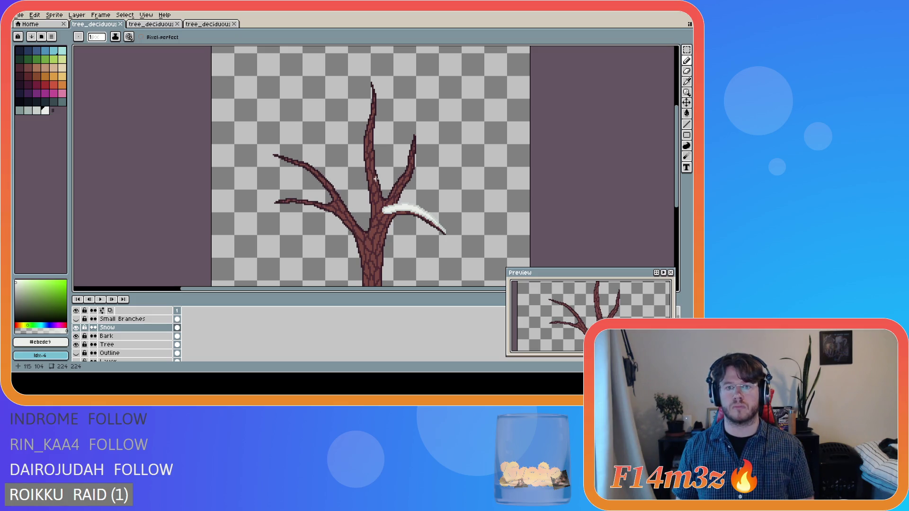
scroll(400, 178, up, 1)
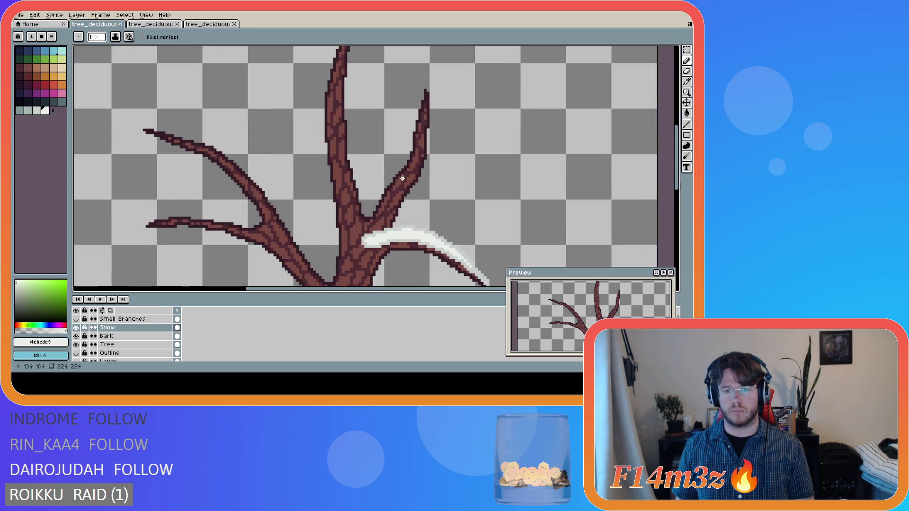
click(37, 110)
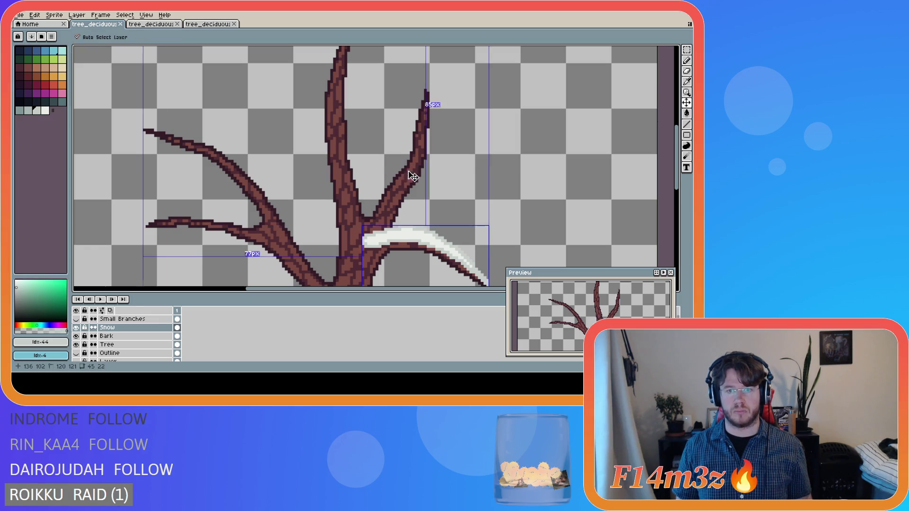
Try several snow strokes on the upper right branch, undoing each one
click(405, 167)
click(406, 165)
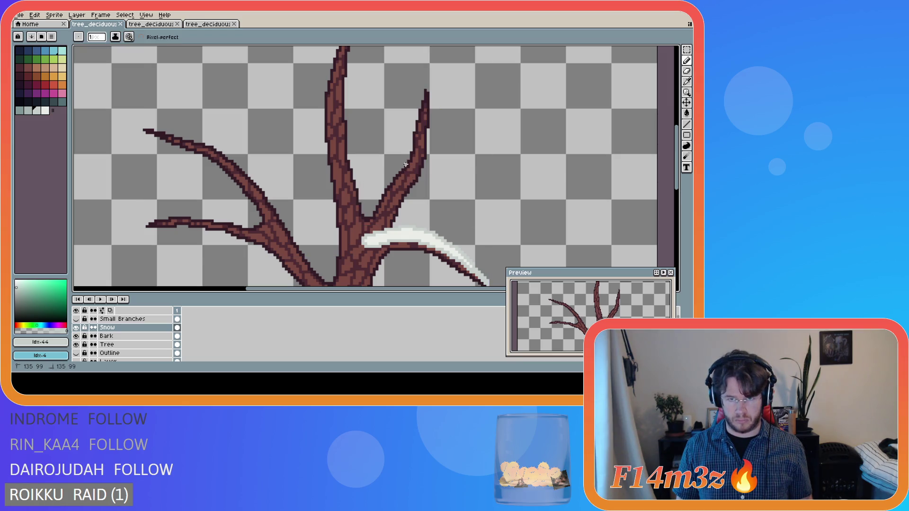
mouse_move(407, 179)
mouse_down()
mouse_move(399, 193)
mouse_move(406, 166)
mouse_up()
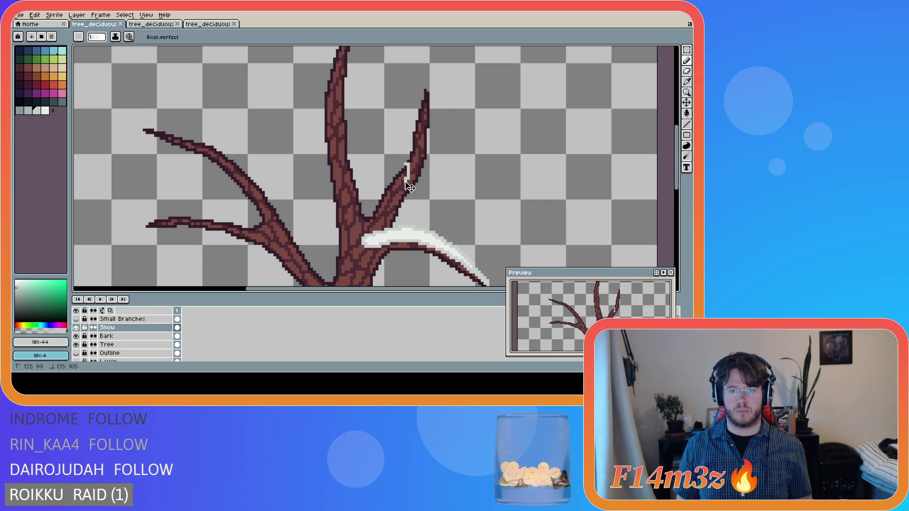
key(ctrl)
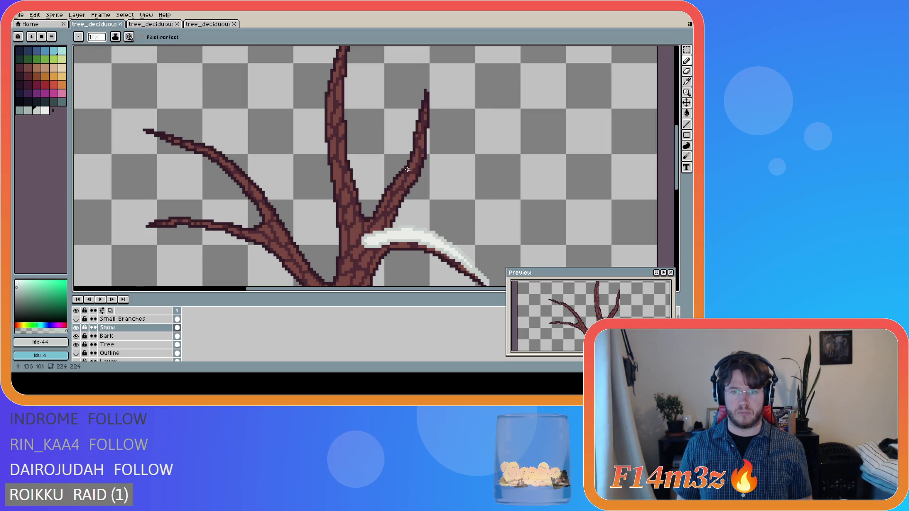
key(ctrl)
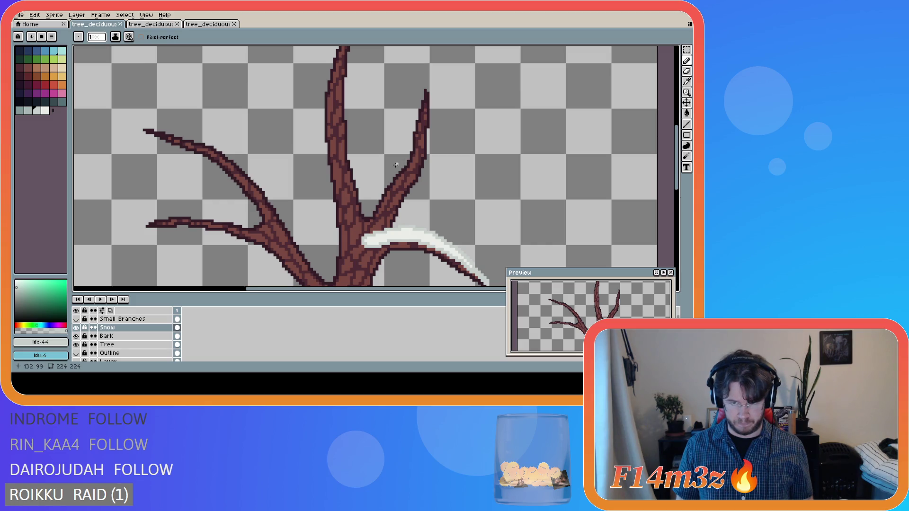
key(ctrl)
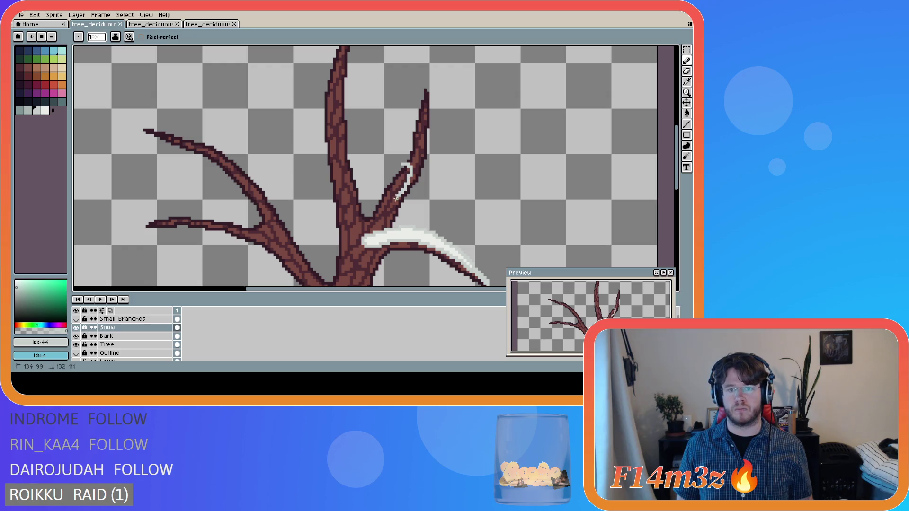
key(ctrl)
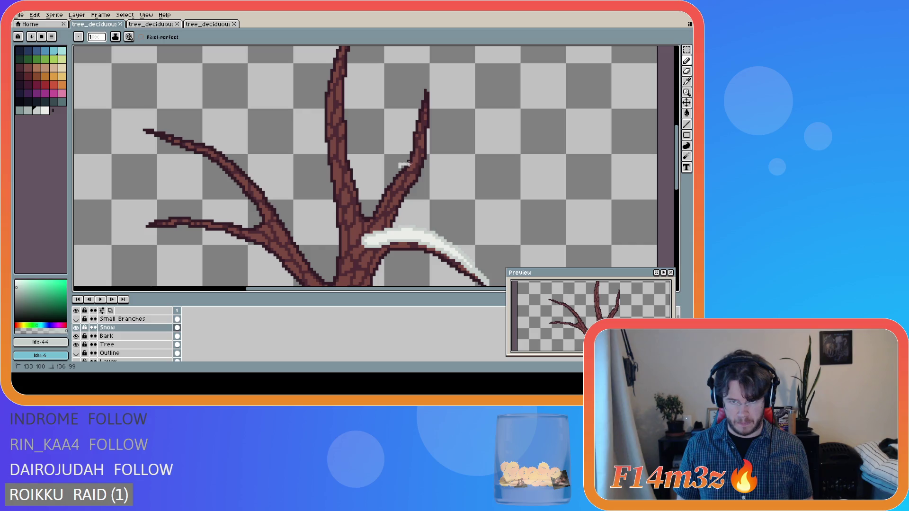
key(ctrl)
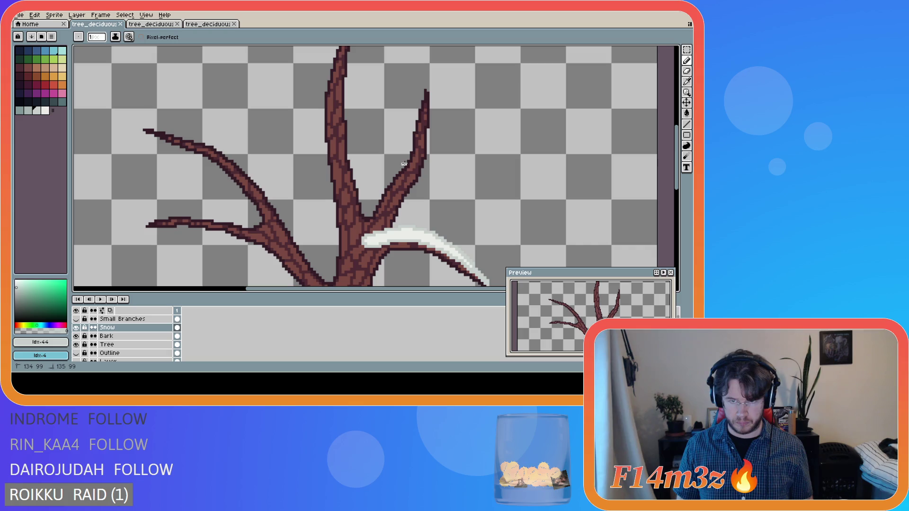
mouse_move(405, 163)
mouse_down()
mouse_move(410, 185)
mouse_move(407, 166)
mouse_move(386, 201)
mouse_up()
key(ctrl+z)
drag(402, 165, 385, 192)
key(ctrl)
key(ctrl+z)
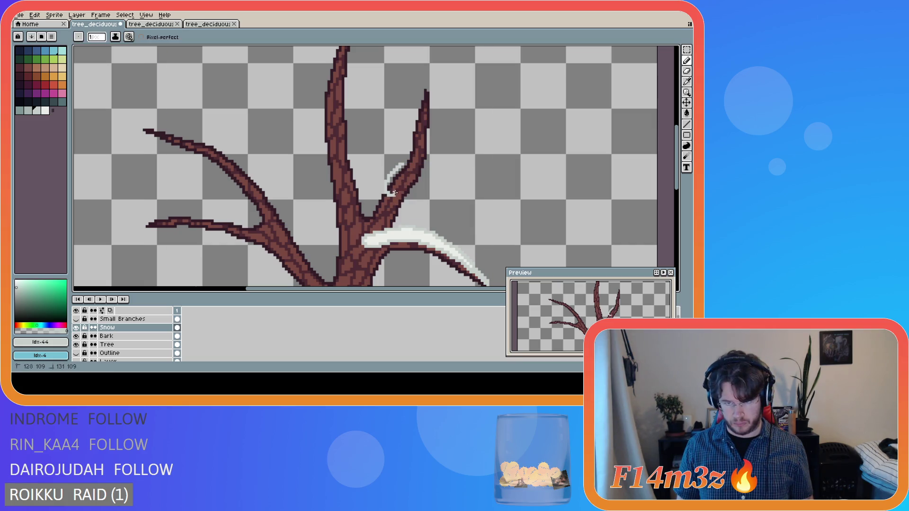
key(ctrl+z)
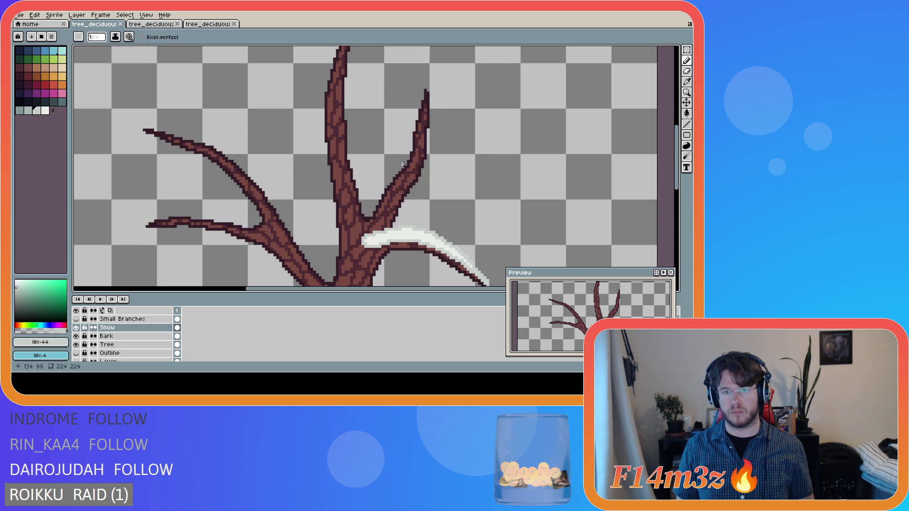
Draw and undo another right-branch snow stroke, then sample the off-white snow colour
click(382, 200)
mouse_move(382, 200)
mouse_down()
mouse_move(416, 170)
mouse_move(386, 194)
mouse_move(409, 161)
mouse_move(385, 195)
mouse_up()
key(v)
key(ctrl+z)
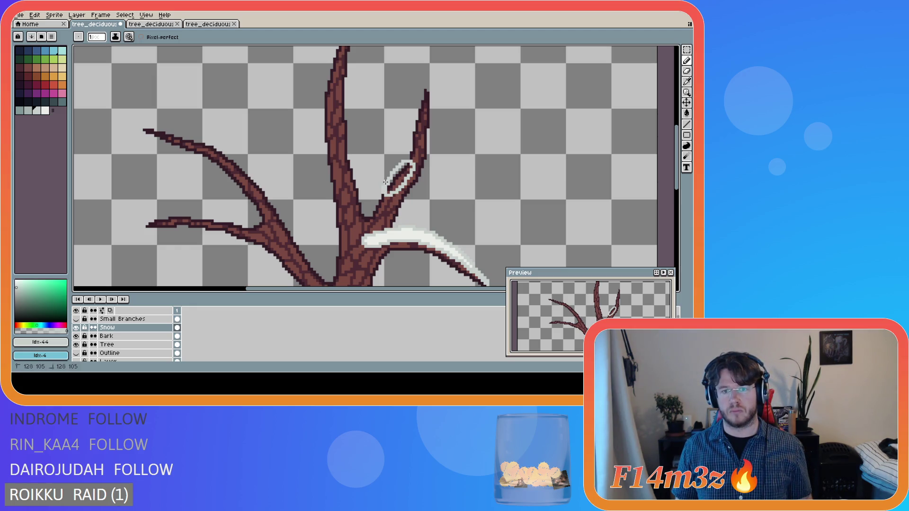
key(e)
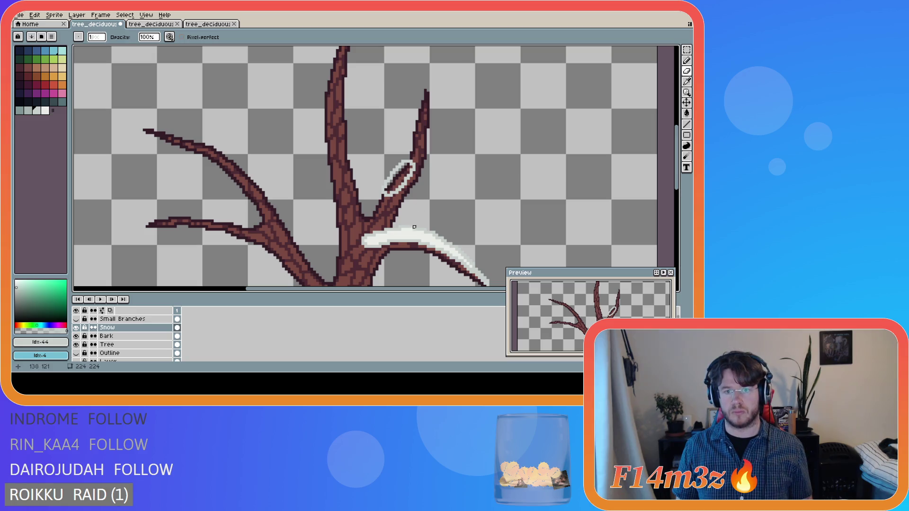
alt+click(402, 231)
Fill the snow outline on the upper branch, then sample the grey shadow and step to a whiter shade
key(g)
click(396, 178)
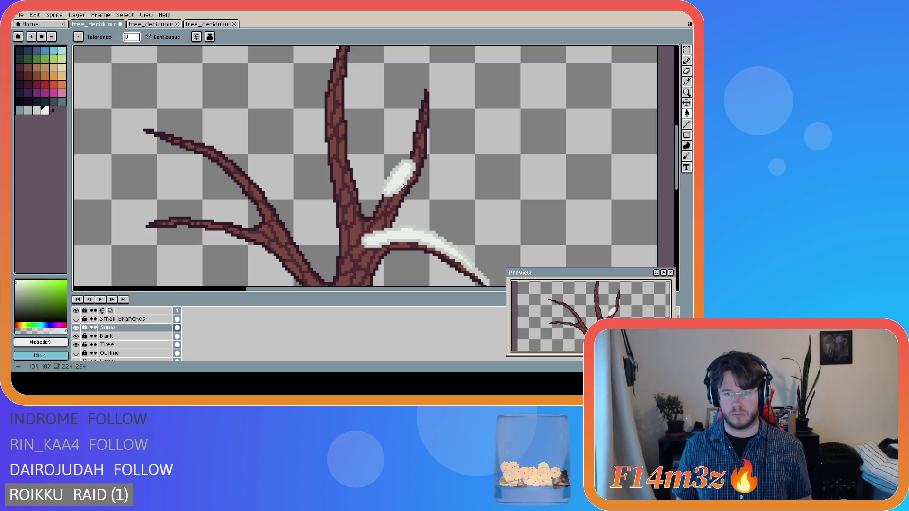
scroll(438, 216, down, 2)
scroll(437, 216, up, 4)
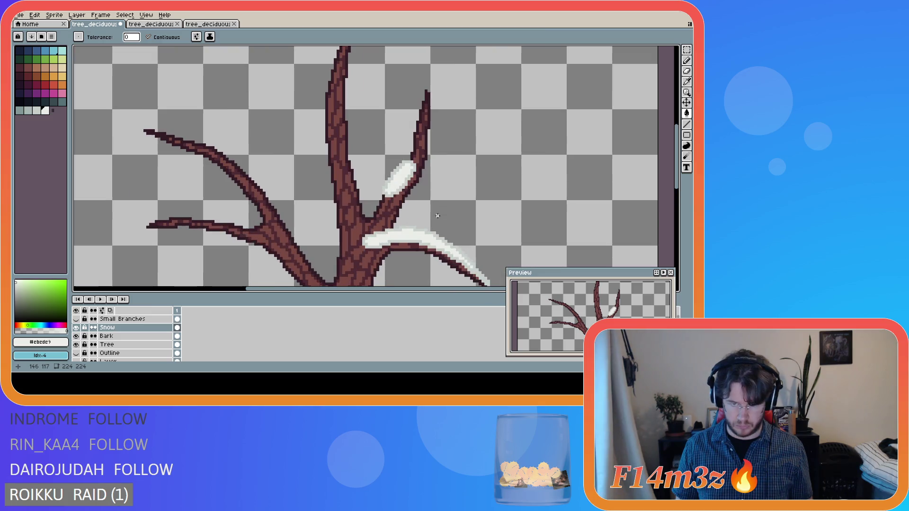
key(e)
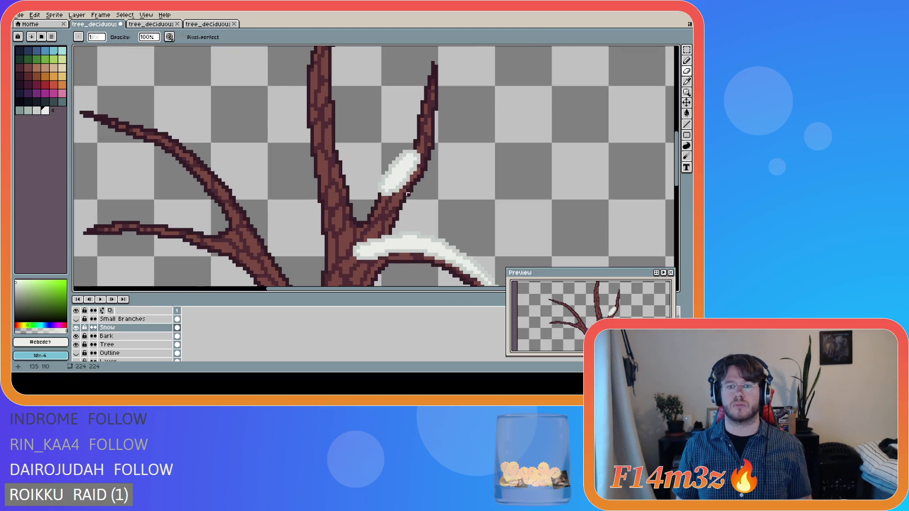
key(i)
click(395, 187)
key(b)
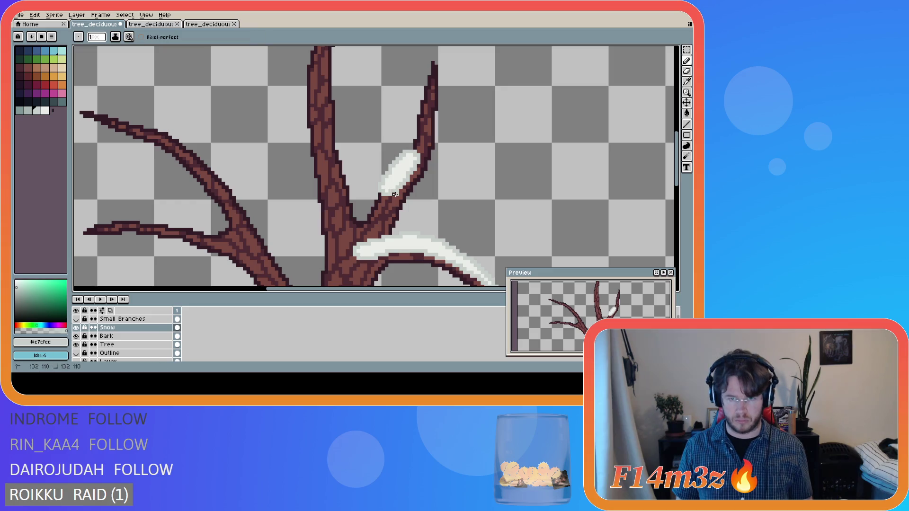
key(bracketright)
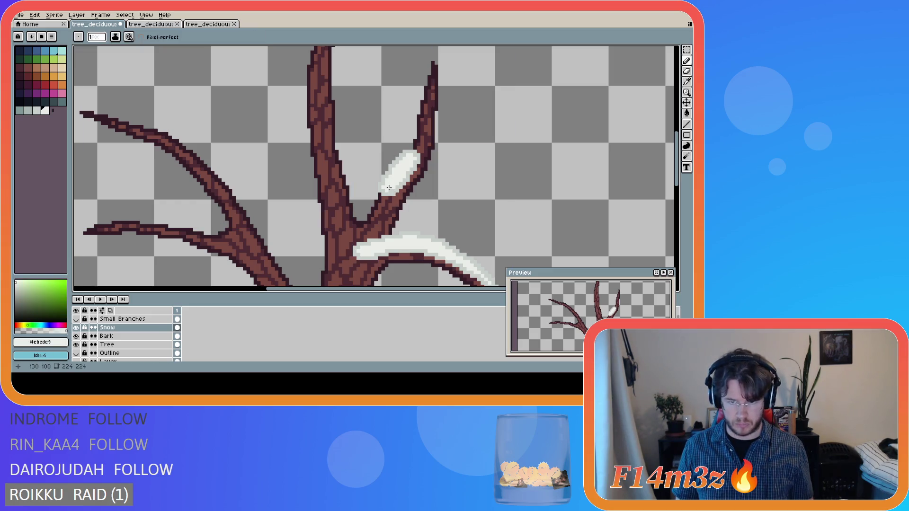
Undo the recent fills to remove the old snow clump from the upper branch
scroll(401, 211, down, 1)
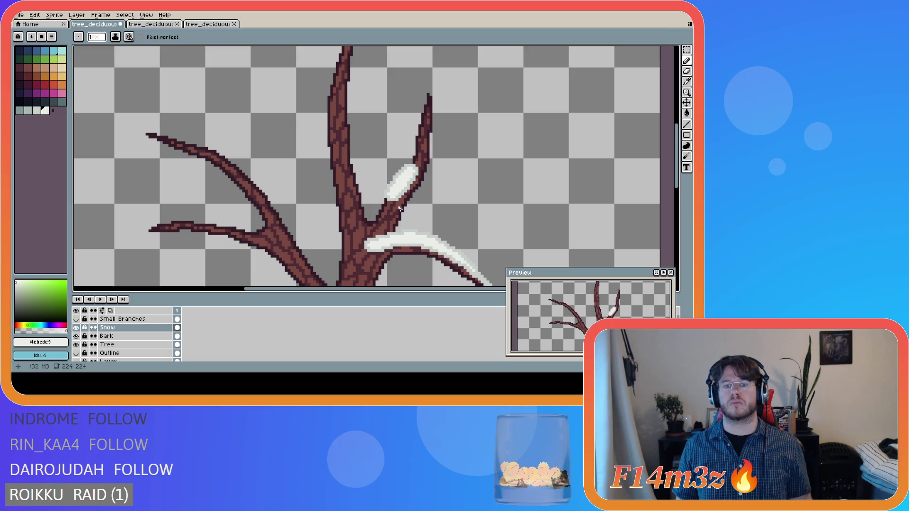
scroll(398, 210, down, 1)
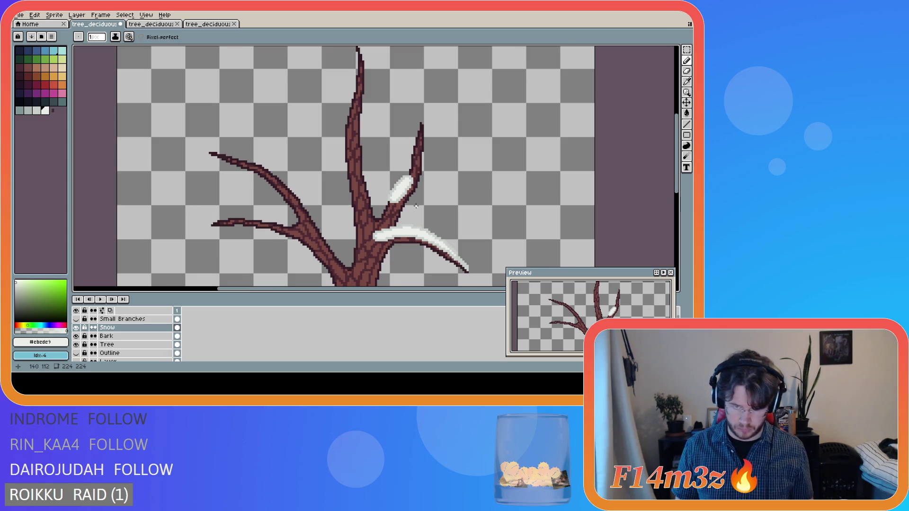
scroll(415, 206, down, 1)
scroll(420, 204, up, 3)
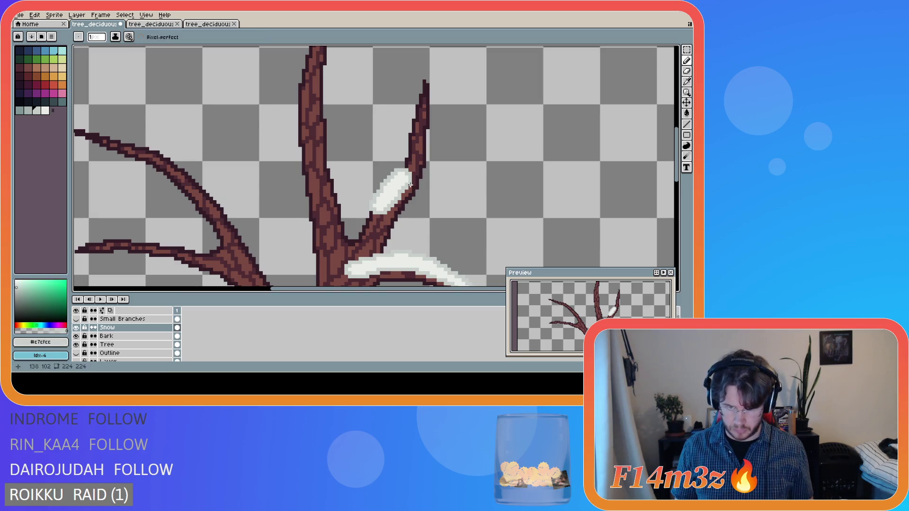
scroll(475, 222, down, 3)
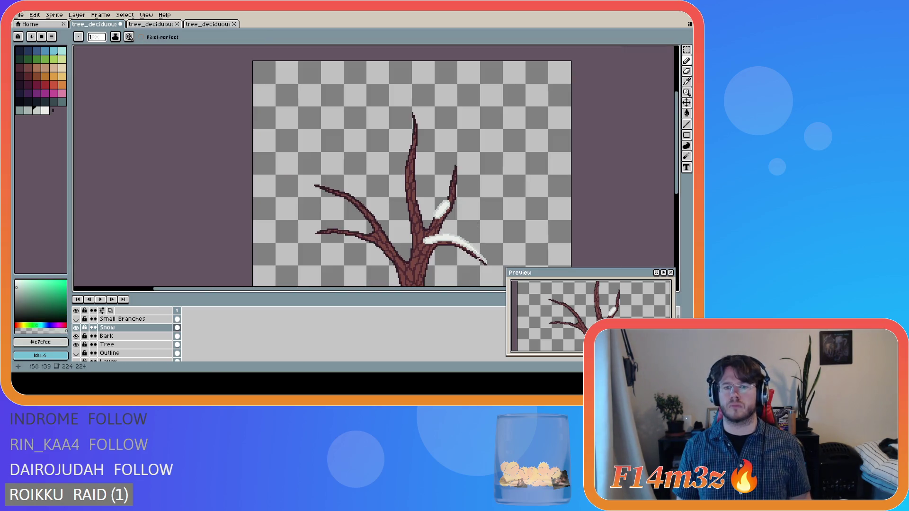
scroll(479, 262, down, 2)
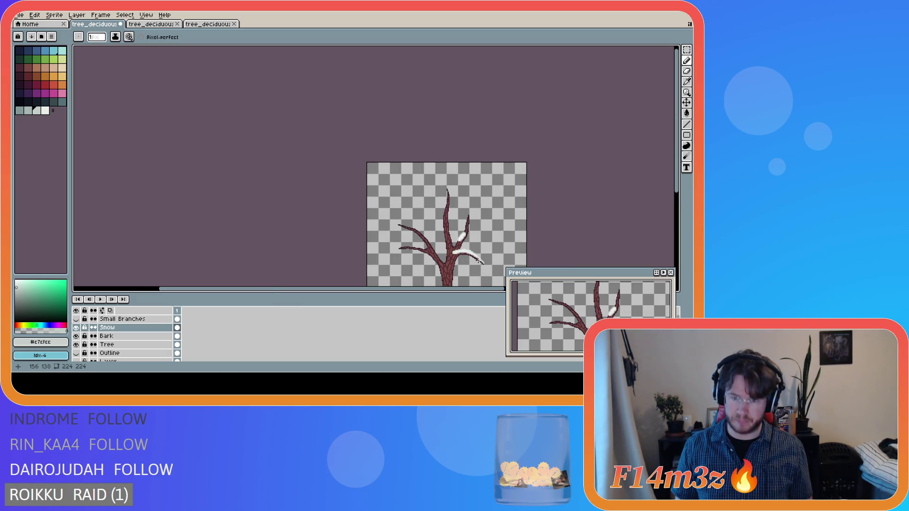
scroll(479, 260, up, 4)
key(v)
key(ctrl+z)
key(ctrl+z)
key(ctrl+z)
key(b)
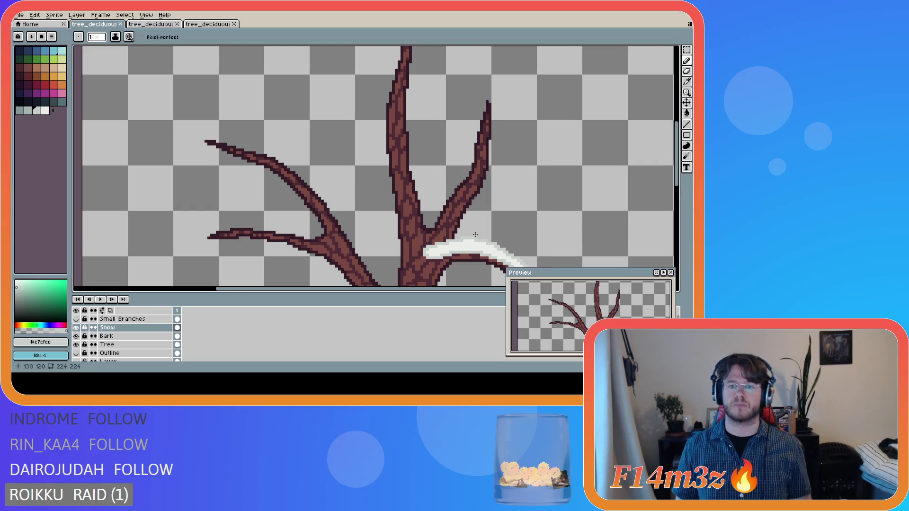
Choose a light palette colour and outline a new snow clump on the upper-right branch
click(36, 110)
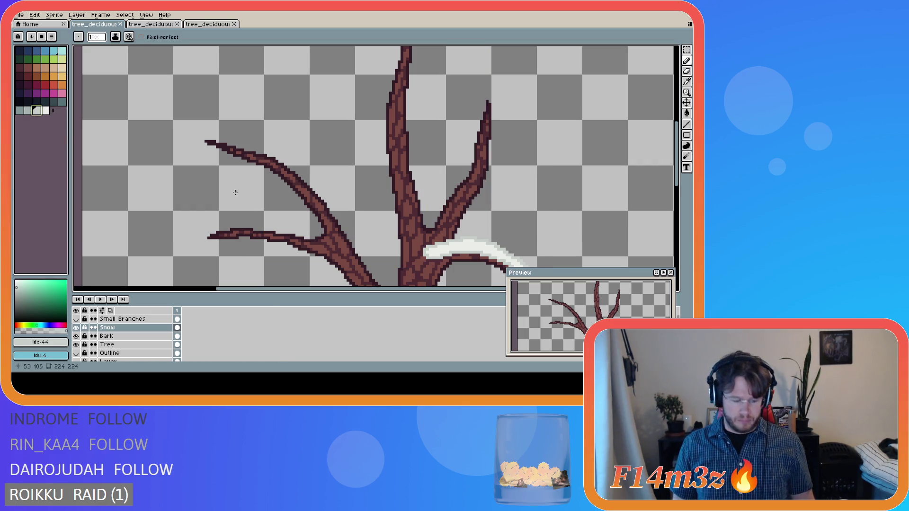
scroll(399, 230, down, 1)
scroll(399, 230, down, 3)
scroll(678, 211, up, 1)
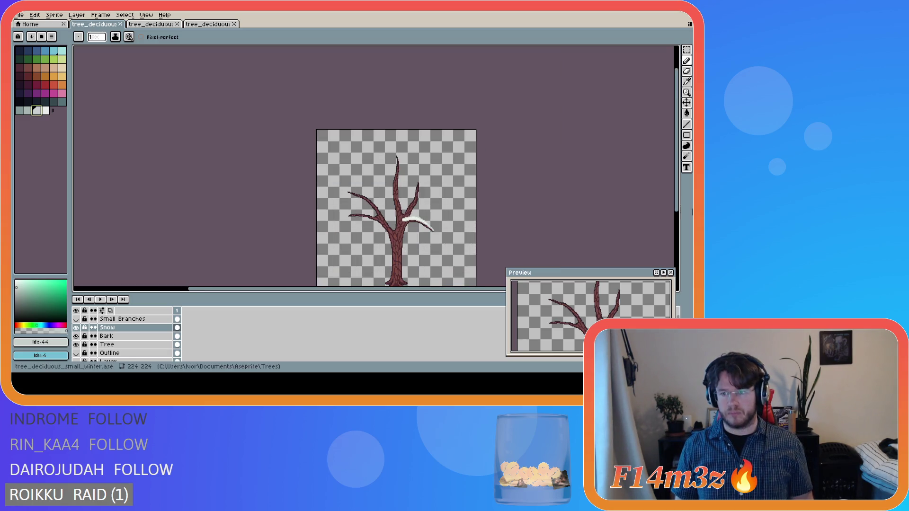
drag(678, 211, 678, 232)
drag(447, 287, 459, 284)
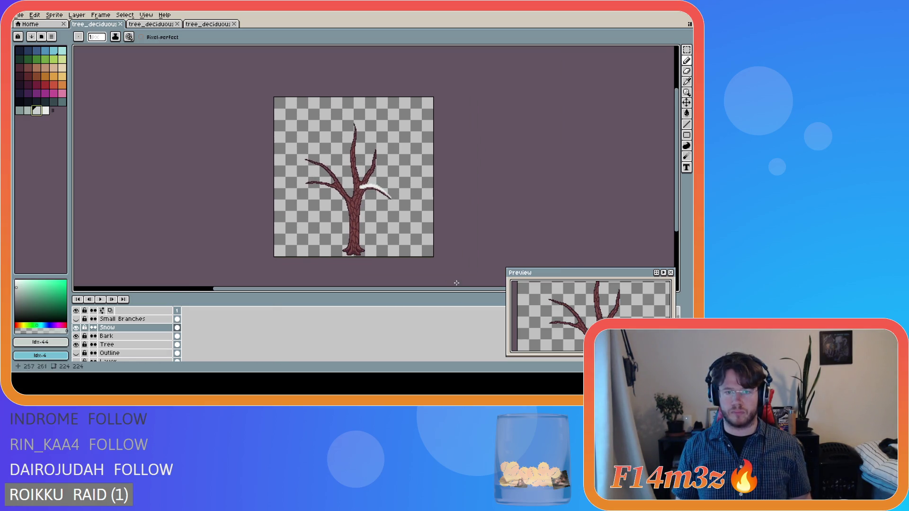
scroll(380, 194, up, 3)
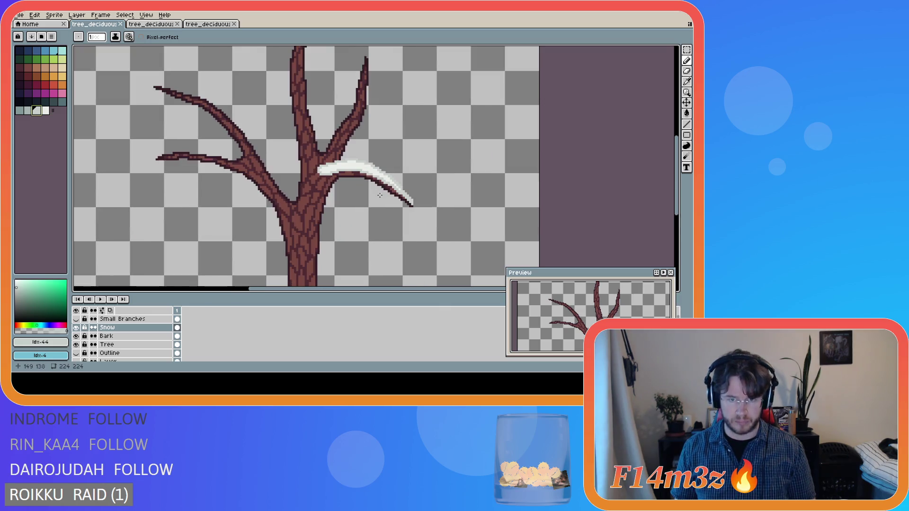
mouse_move(348, 113)
mouse_down()
mouse_move(361, 119)
mouse_move(333, 133)
mouse_move(341, 120)
mouse_up()
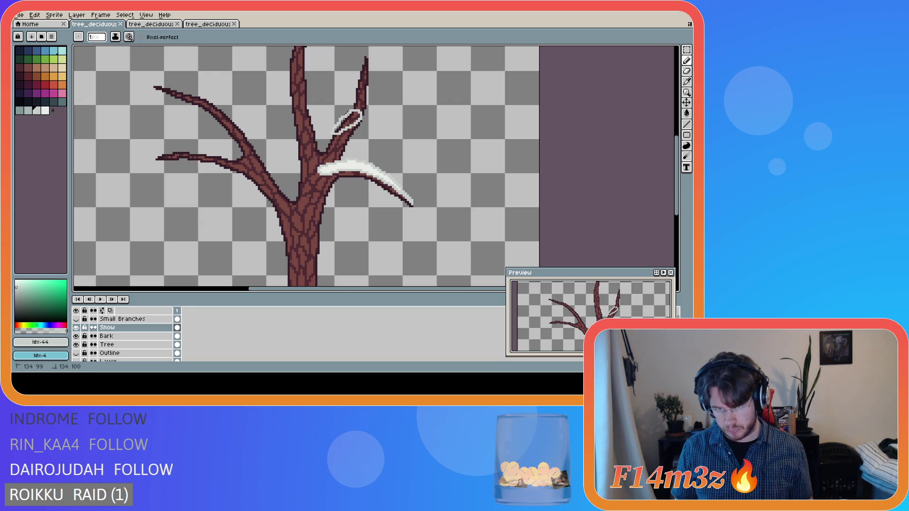
Fill the upper-right branch's snow outline with bright white #ebede9
scroll(347, 124, up, 1)
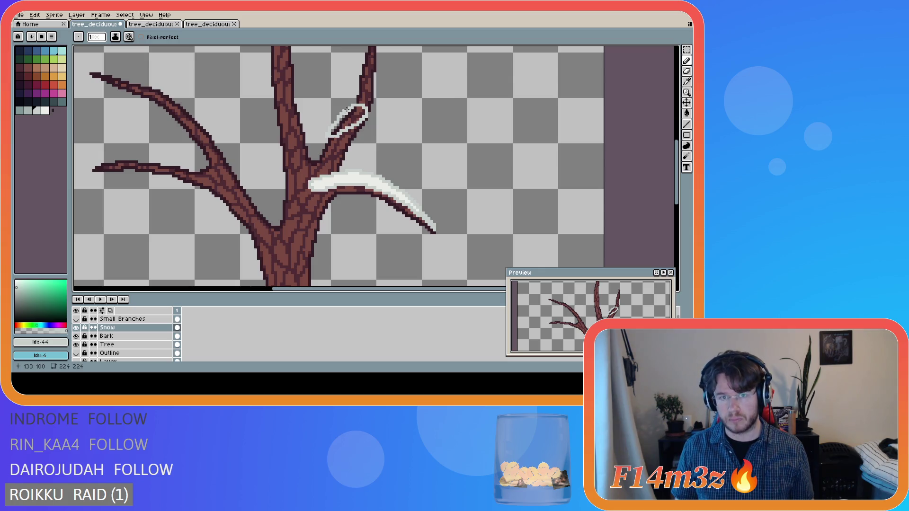
key(e)
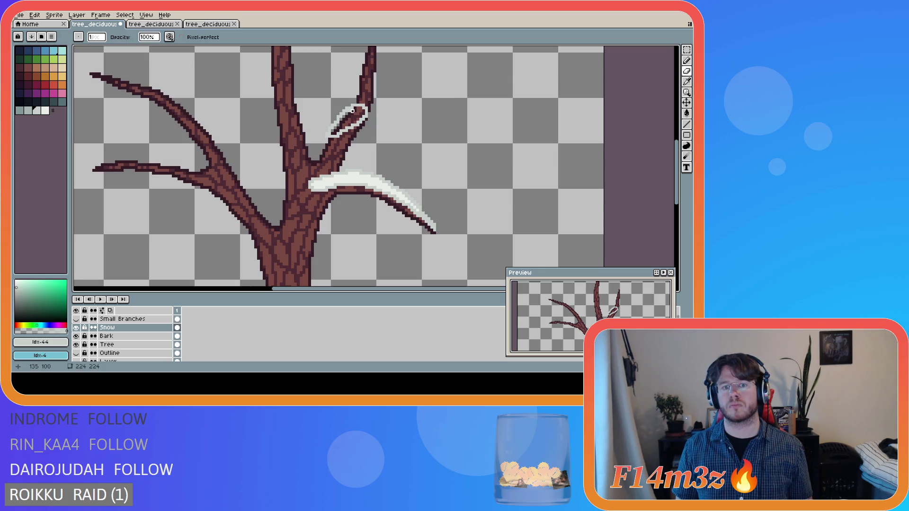
alt+click(347, 134)
key(g)
click(351, 121)
Switch to the Eraser and inspect the new white snow clump
scroll(354, 209, down, 2)
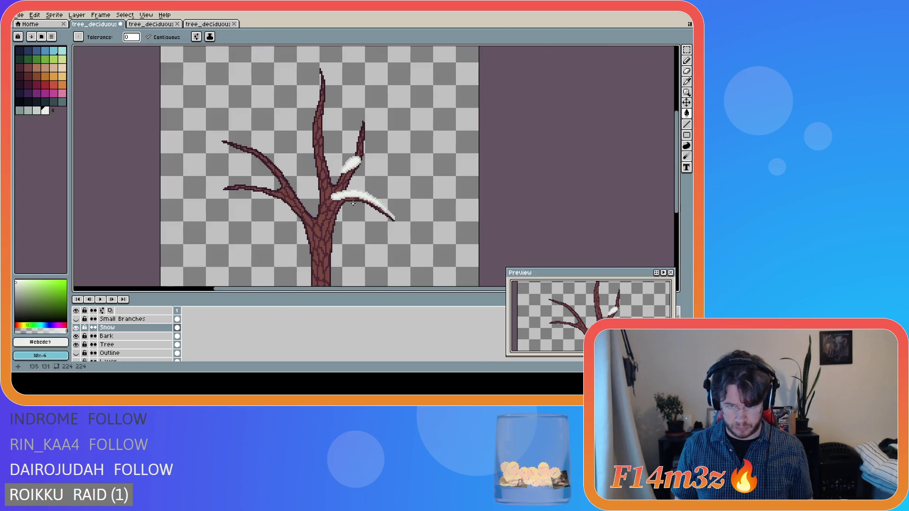
scroll(330, 148, up, 4)
key(e)
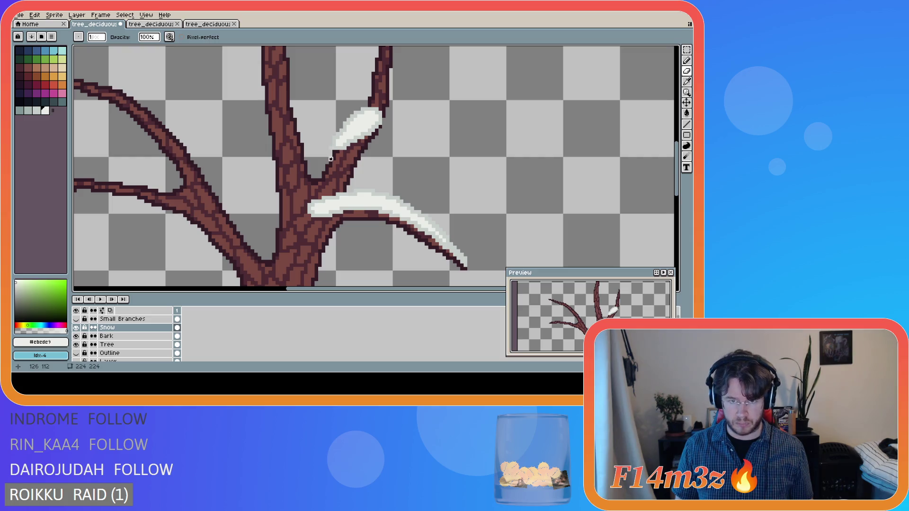
scroll(330, 152, down, 3)
scroll(341, 233, up, 1)
scroll(341, 234, up, 3)
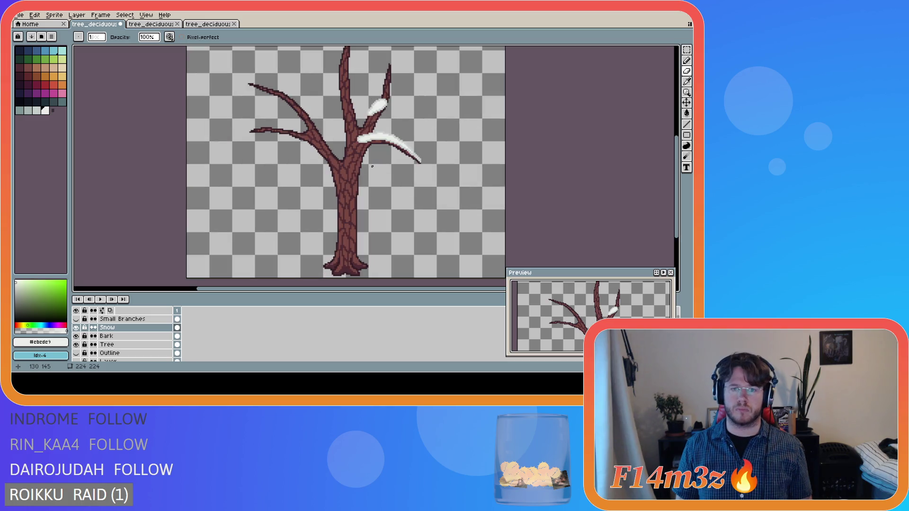
scroll(385, 168, down, 2)
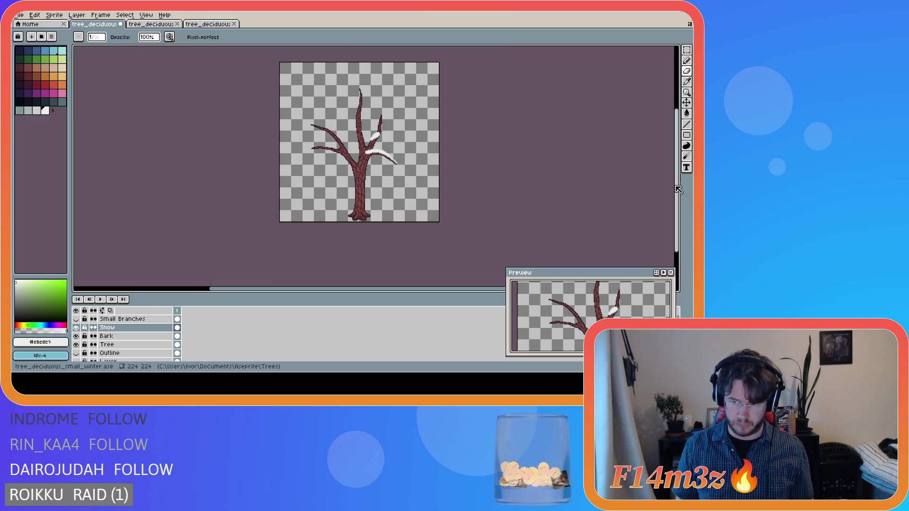
Preview the tree with the Small Branches layer visible, then hide it again
drag(676, 190, 676, 177)
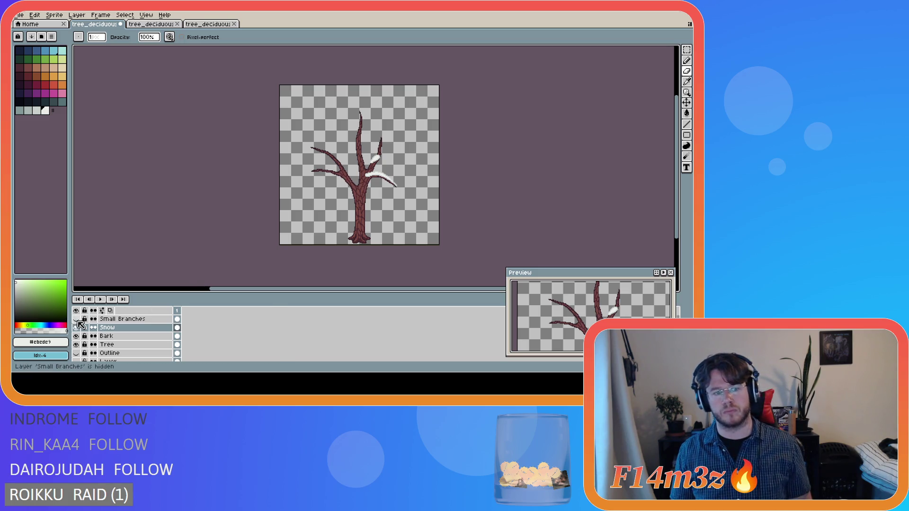
click(77, 319)
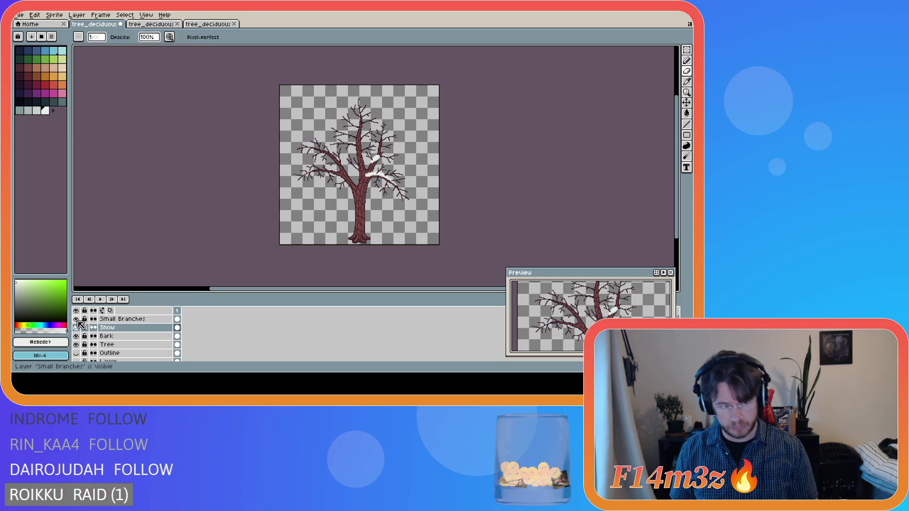
click(76, 318)
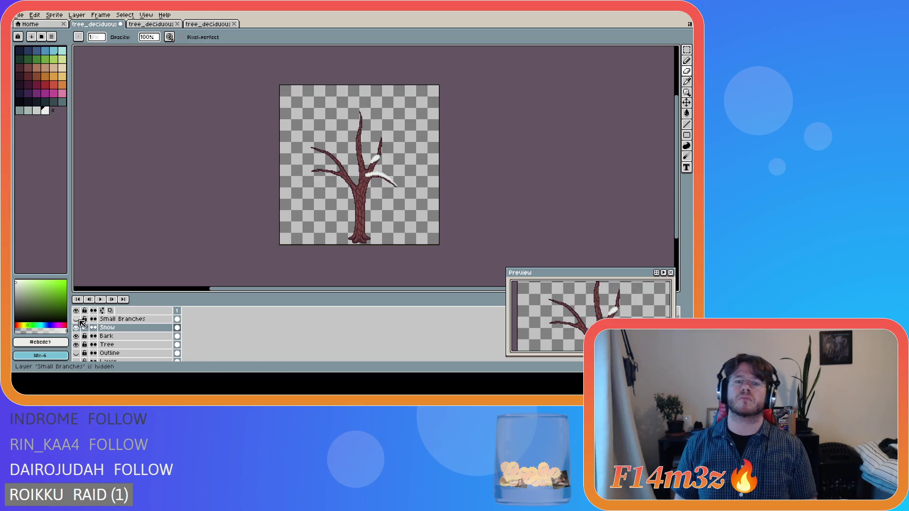
scroll(377, 149, up, 5)
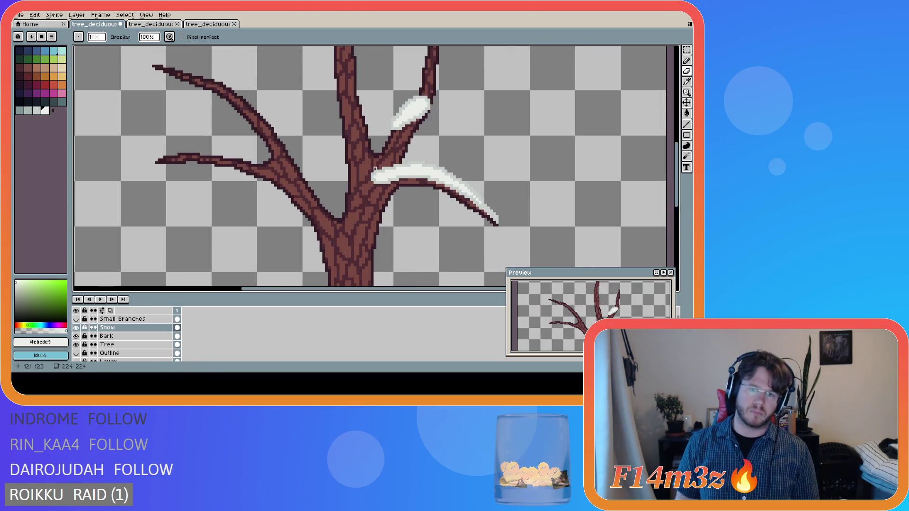
Outline a pale grey #c7cfcc snow blob in the branch fork, redrawing the misplaced stroke
alt+click(389, 132)
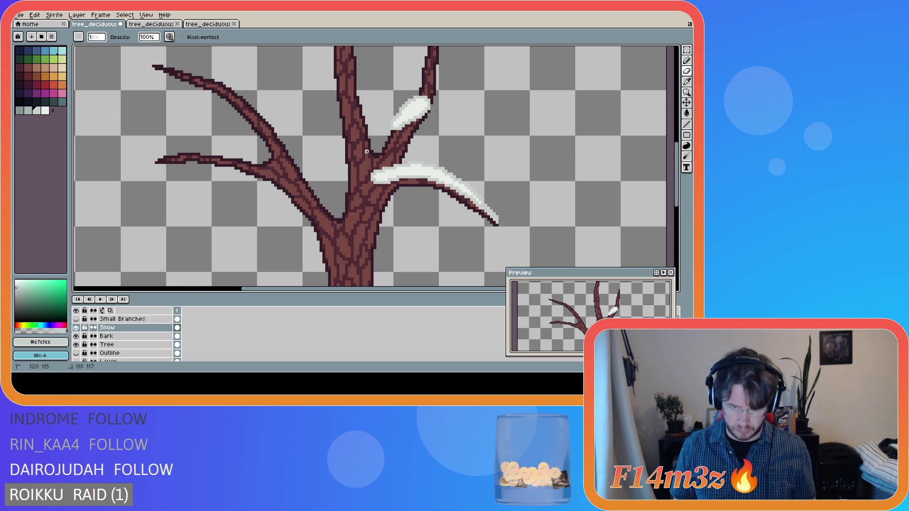
key(e)
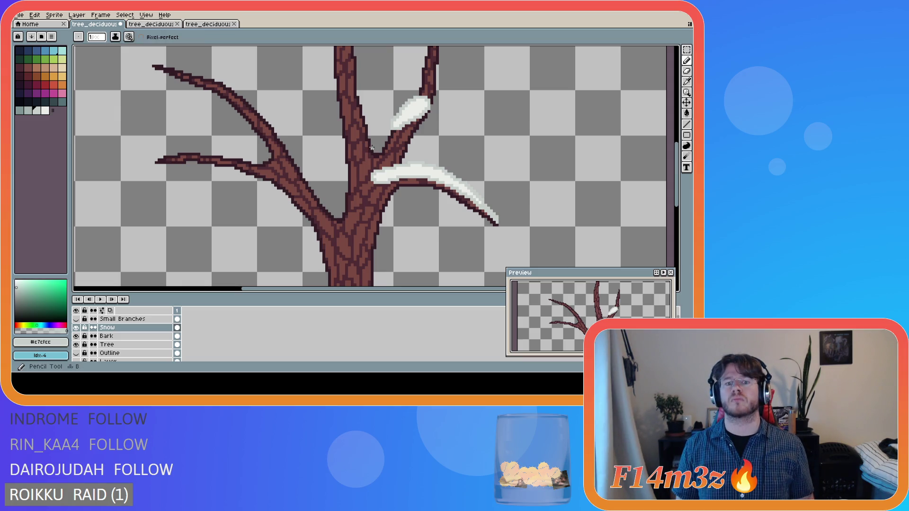
mouse_move(368, 153)
mouse_down()
mouse_move(384, 161)
mouse_move(389, 151)
mouse_up()
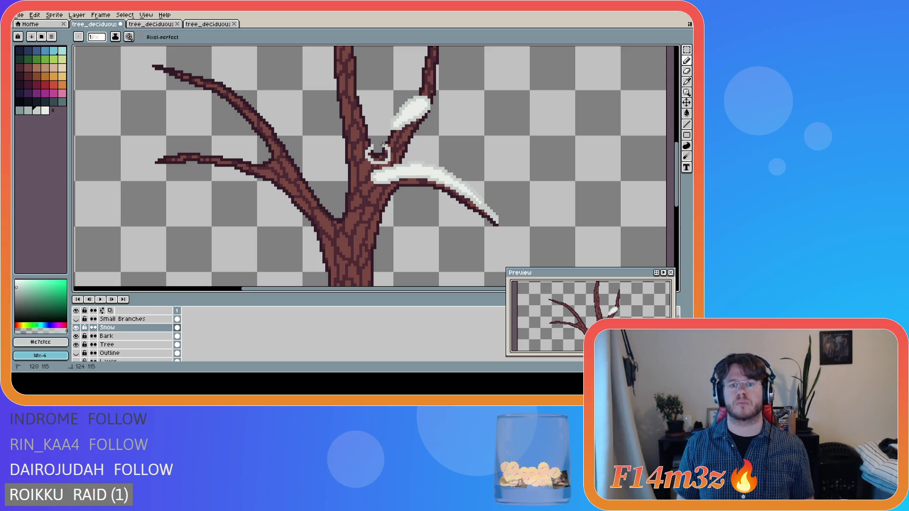
key(ctrl+z)
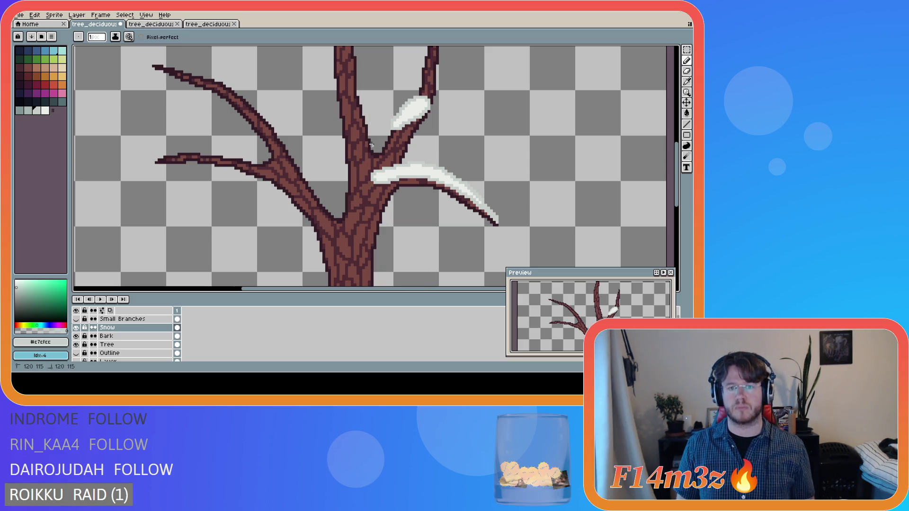
mouse_move(371, 145)
mouse_down()
mouse_move(378, 162)
mouse_move(387, 156)
mouse_up()
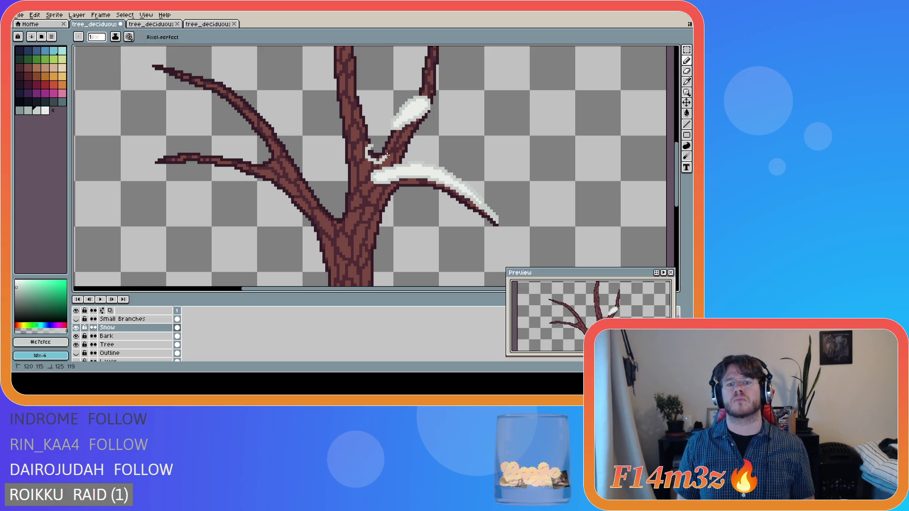
Fill the fork snow blob with white #ebede9
key(bracketright)
key(g)
click(376, 153)
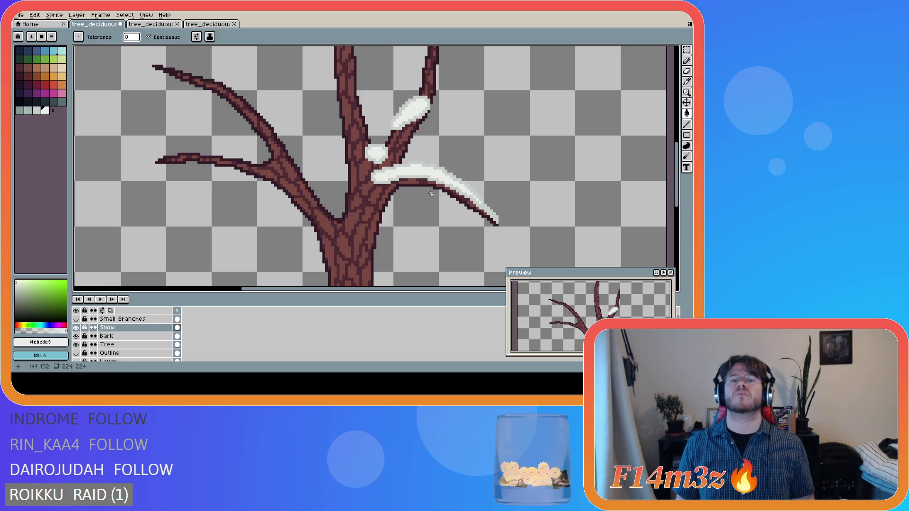
scroll(420, 184, down, 4)
scroll(423, 208, up, 2)
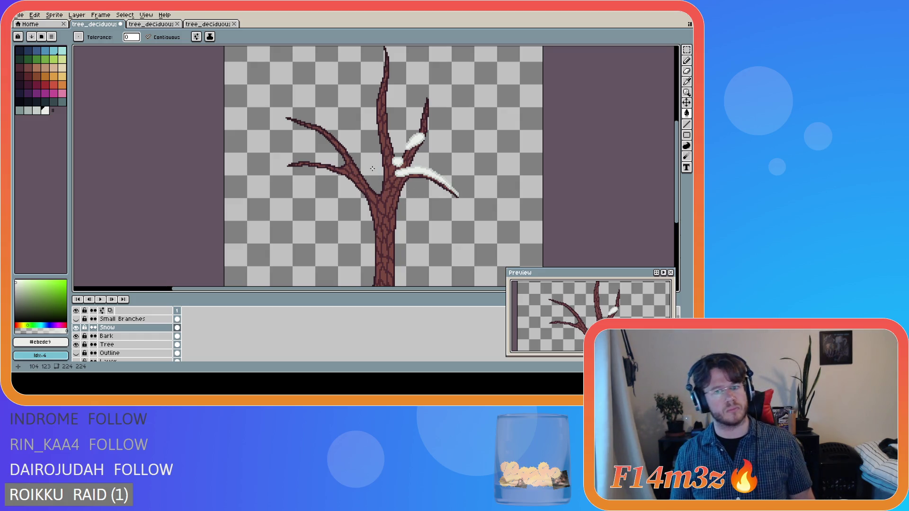
scroll(362, 160, down, 2)
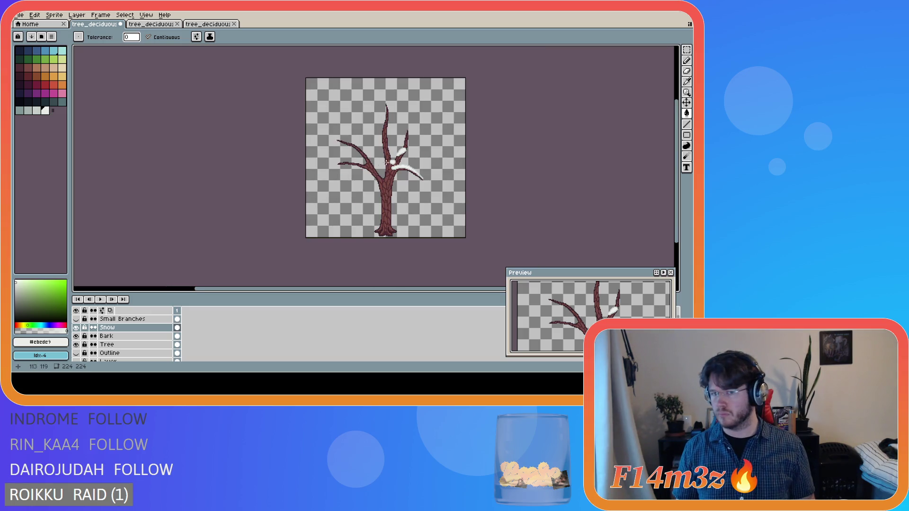
Nudge the fork snow clump up one pixel, compare by toggling the Snow layer, and save
scroll(344, 159, up, 3)
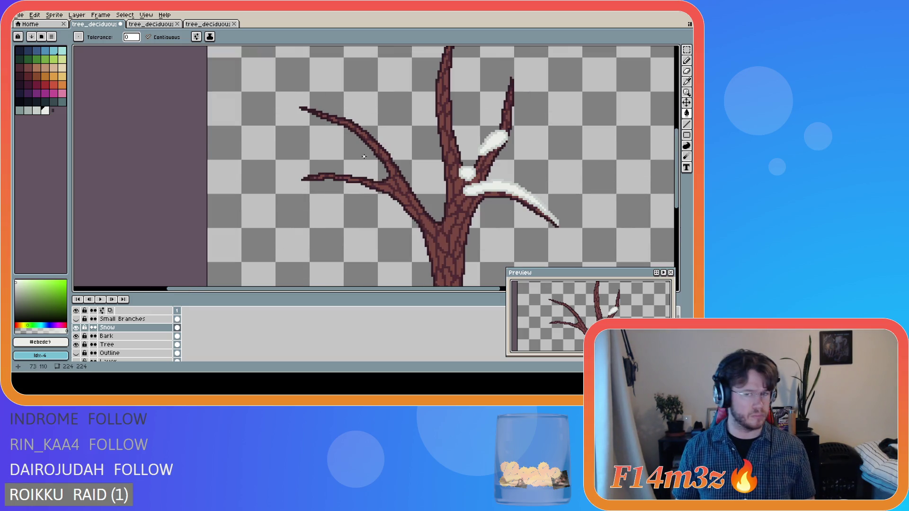
key(m)
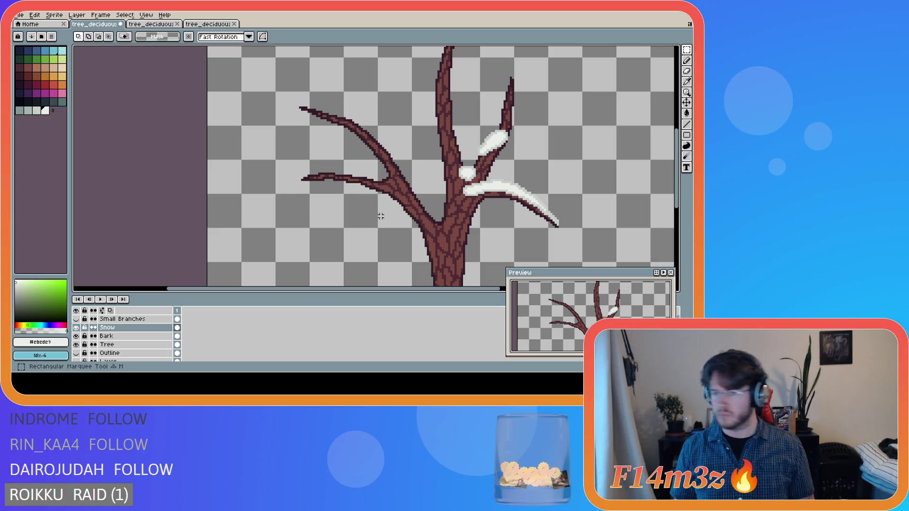
click(77, 328)
click(77, 327)
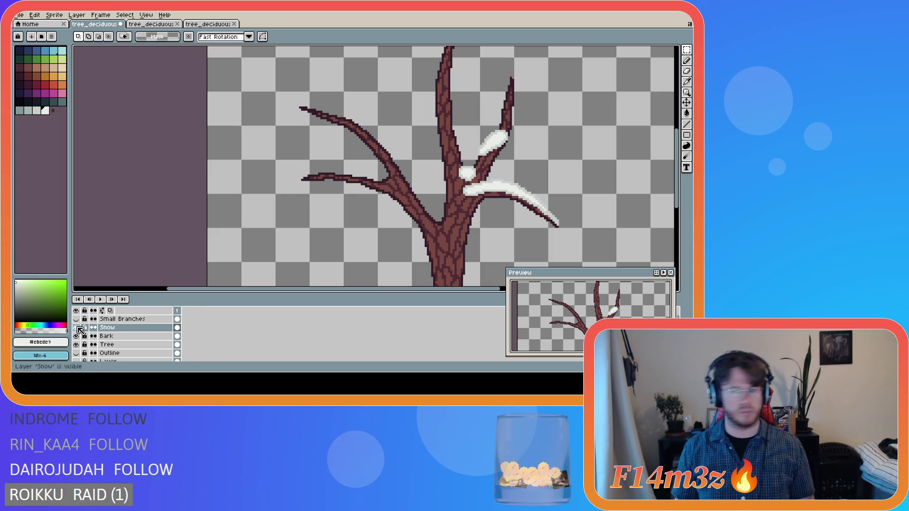
mouse_move(451, 159)
mouse_down()
mouse_move(479, 183)
mouse_move(474, 178)
mouse_up()
key(ctrl+d)
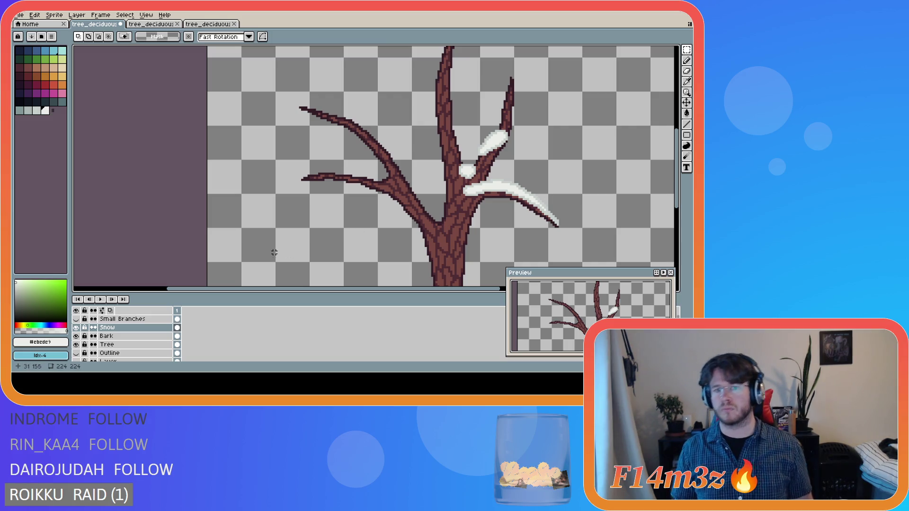
click(76, 328)
click(76, 327)
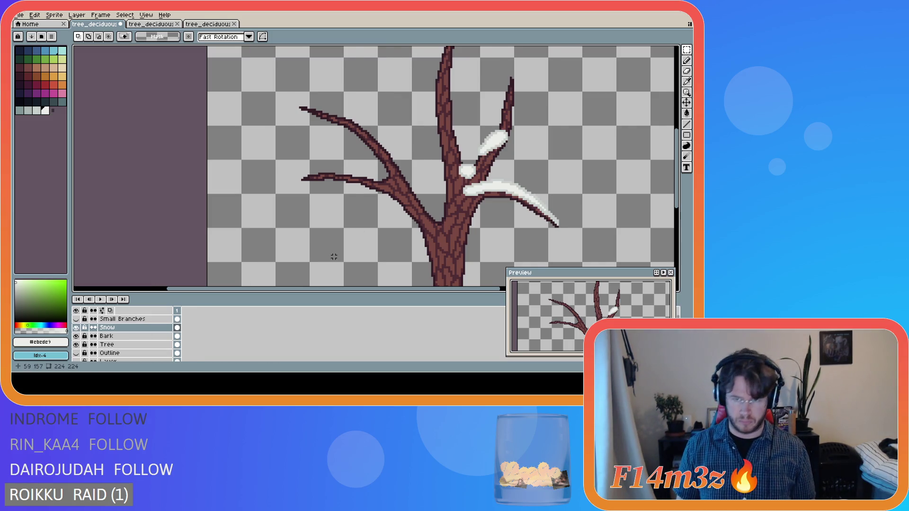
scroll(334, 254, down, 3)
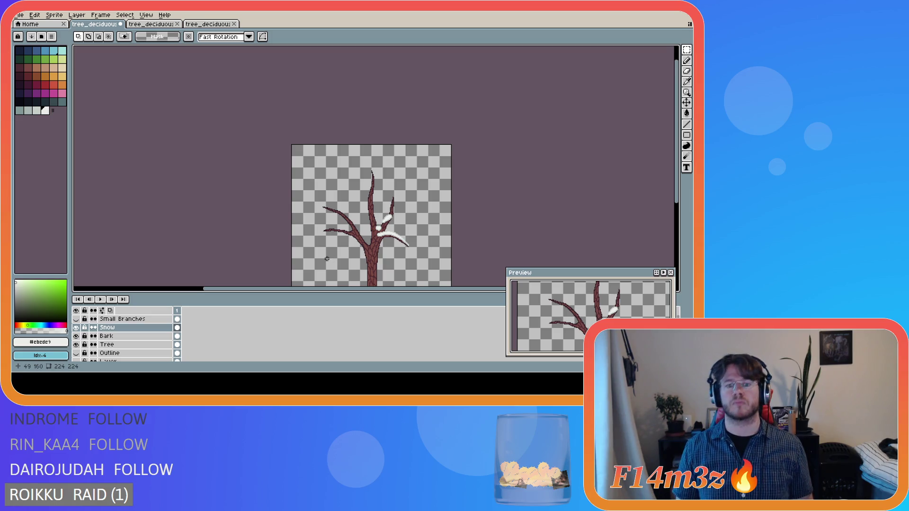
key(ctrl+s)
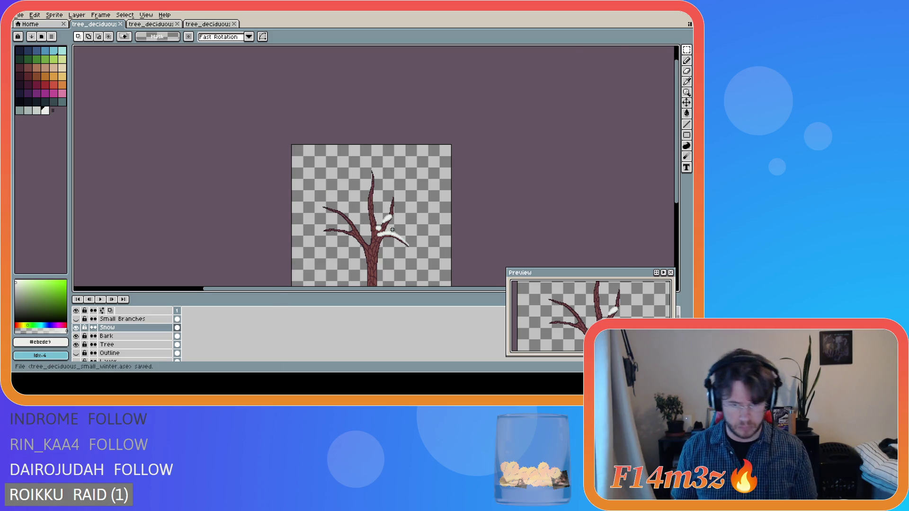
Pick the pale grey #c7cfcc from the snow, widen the palette panel, and ready the Pencil
scroll(391, 229, up, 3)
alt+click(360, 241)
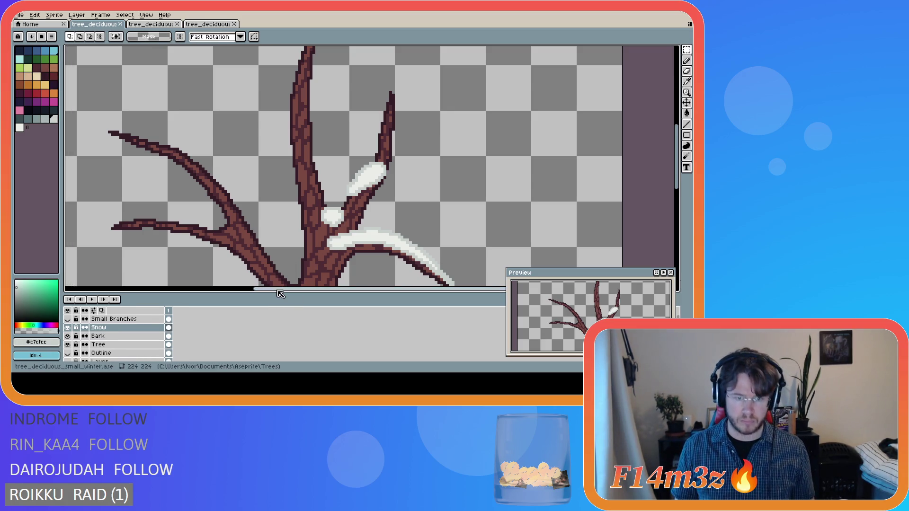
drag(60, 196, 71, 197)
scroll(256, 265, down, 2)
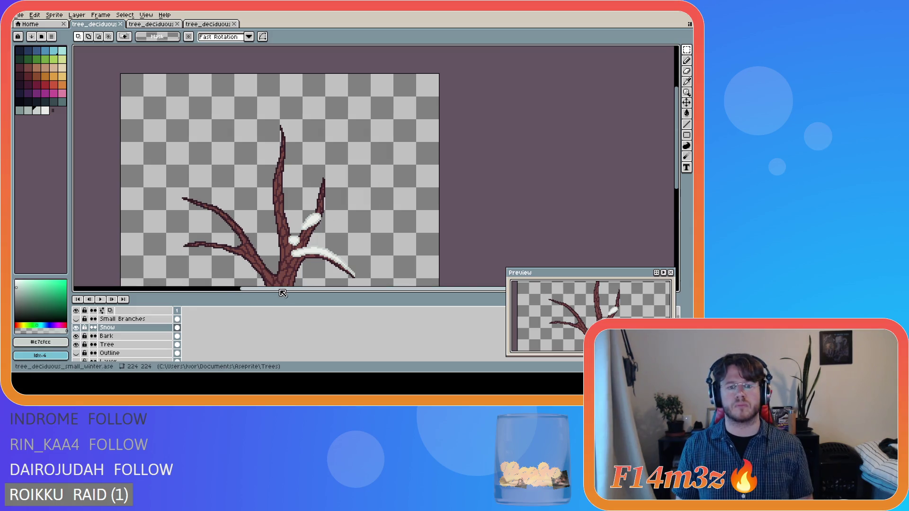
drag(283, 294, 263, 294)
drag(677, 153, 678, 177)
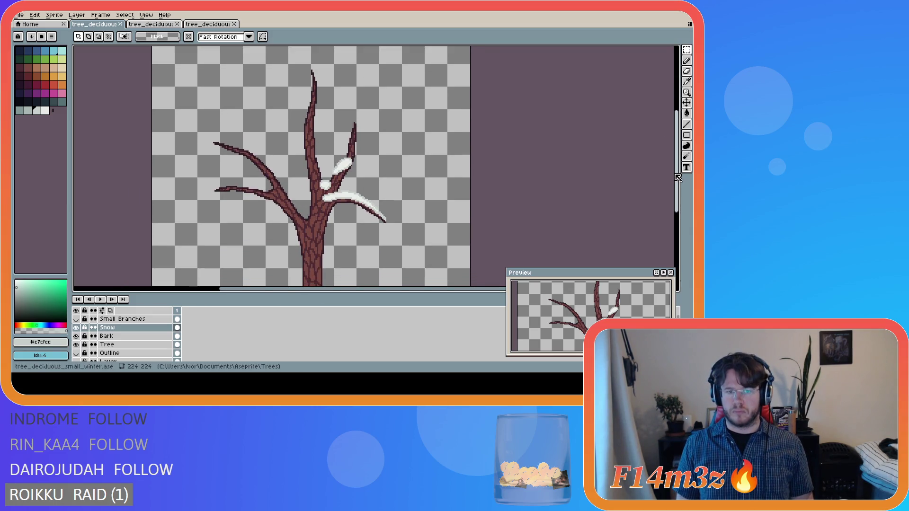
scroll(396, 191, up, 1)
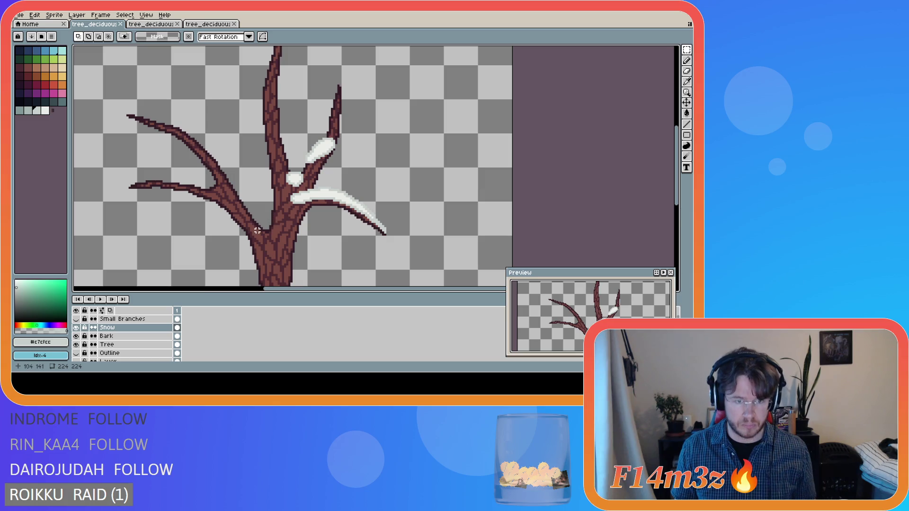
key(b)
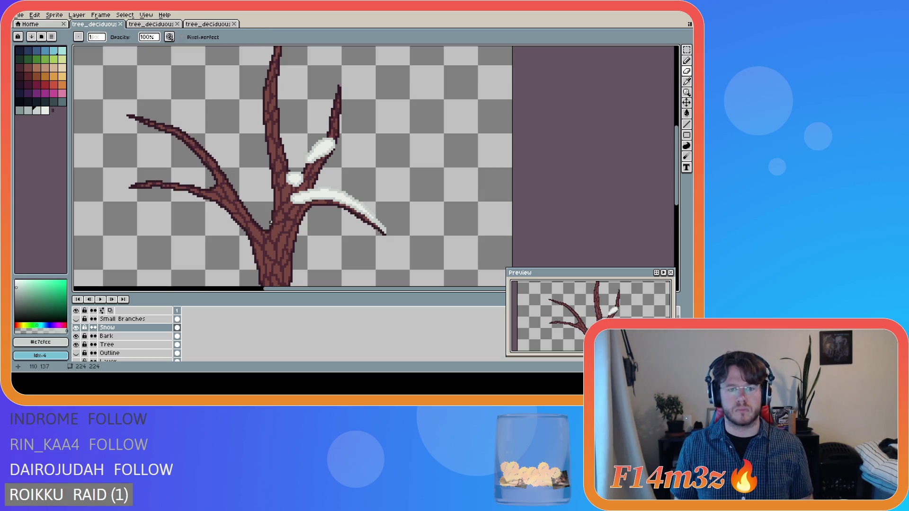
Trace a pale grey #c7cfcc snow outline along the top of the long left branch
mouse_move(271, 222)
mouse_down()
mouse_move(273, 232)
mouse_move(259, 236)
mouse_up()
key(e)
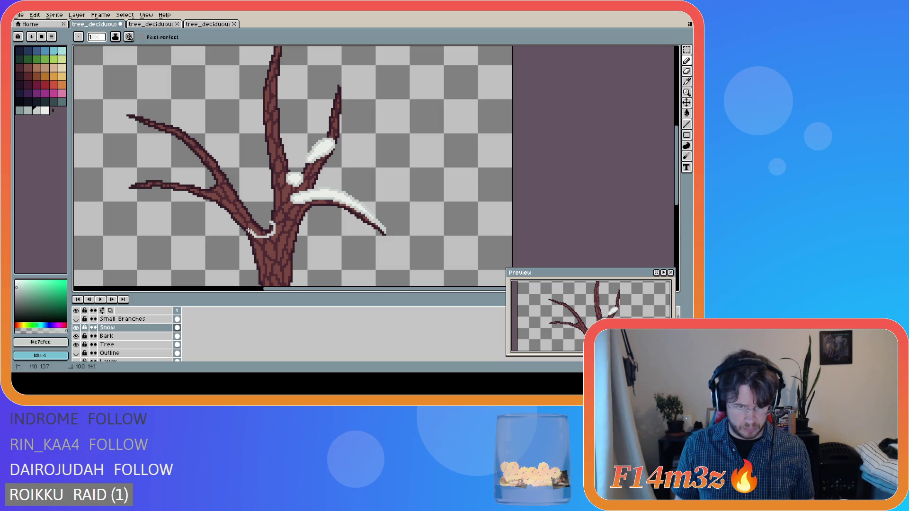
key(ctrl+z)
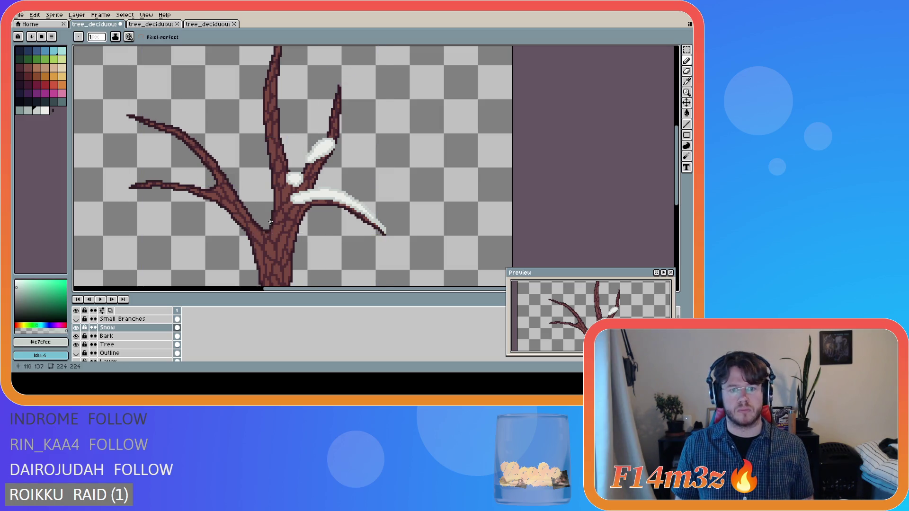
mouse_move(270, 222)
mouse_down()
mouse_move(275, 235)
mouse_move(252, 230)
mouse_move(199, 150)
mouse_move(170, 127)
mouse_move(129, 116)
mouse_up()
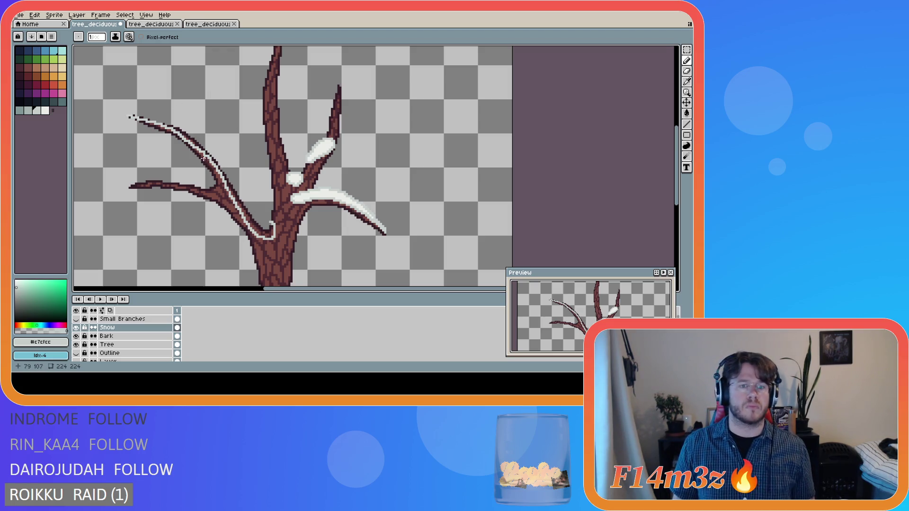
key(e)
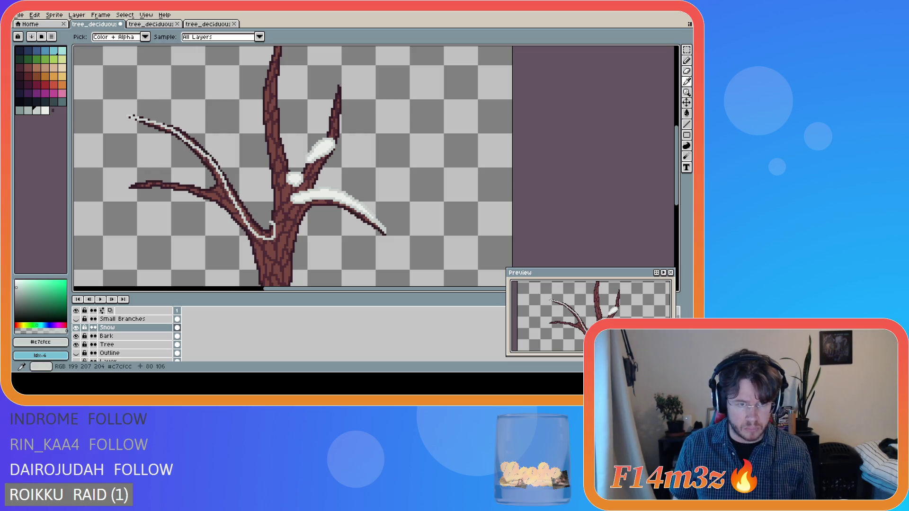
key(b)
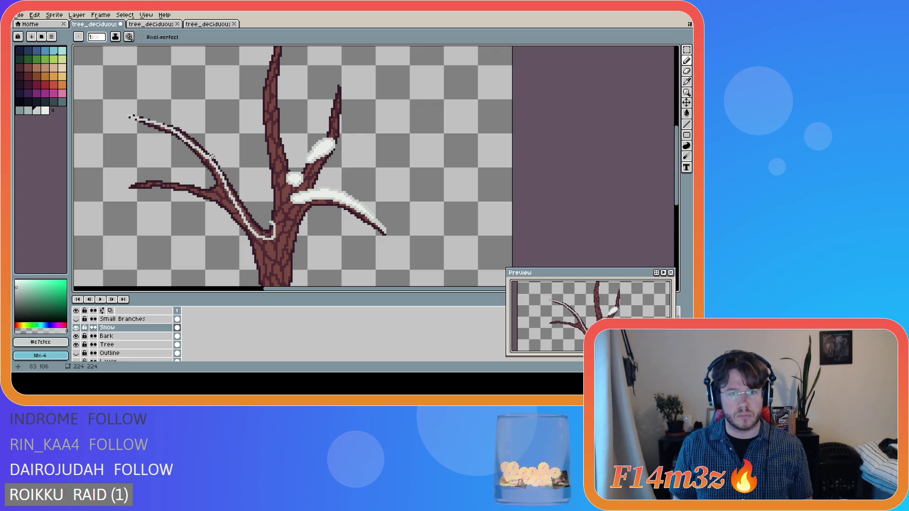
key(e)
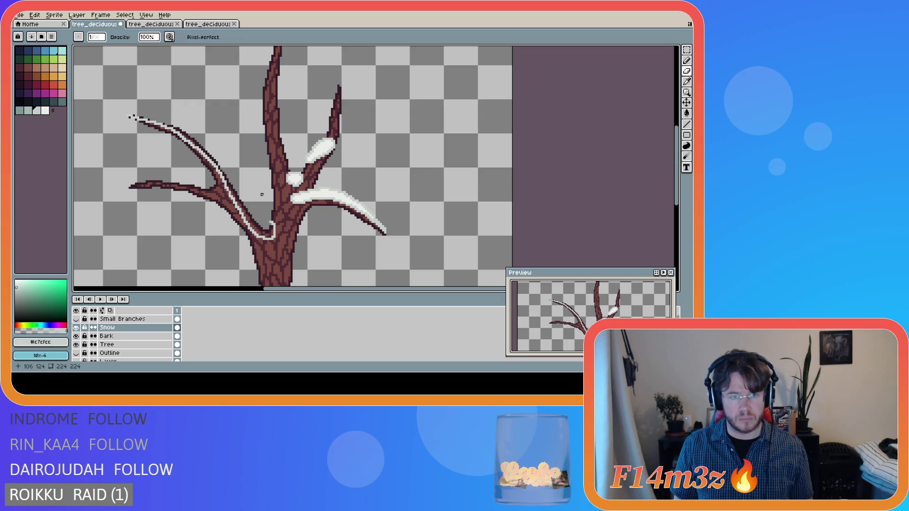
key(ctrl+z)
key(ctrl+z)
key(ctrl+y)
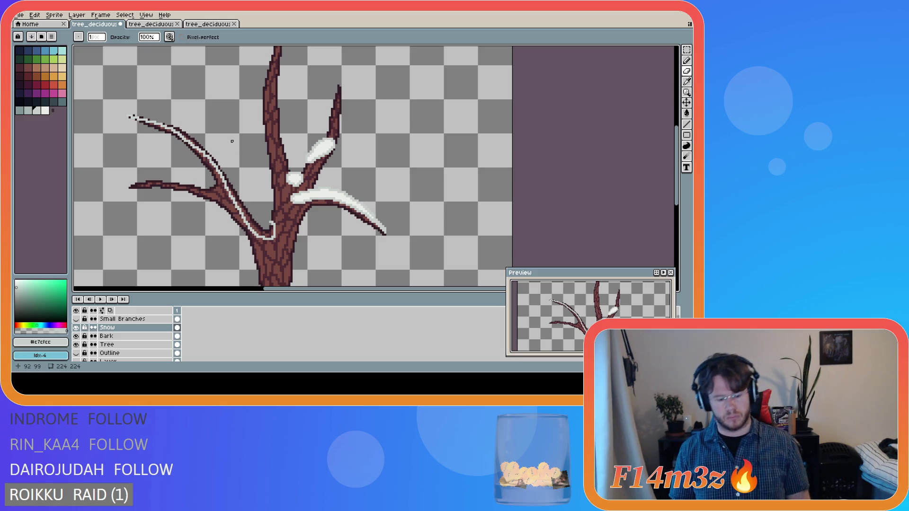
key(b)
mouse_move(128, 117)
mouse_down()
mouse_move(192, 132)
mouse_move(253, 213)
mouse_move(272, 223)
mouse_up()
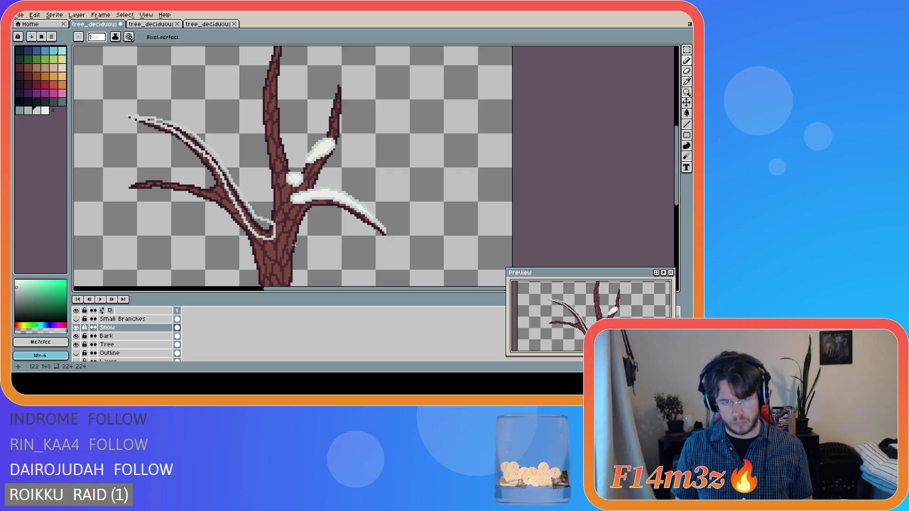
Fill the outlined left-branch snow with white #ebede9
key(e)
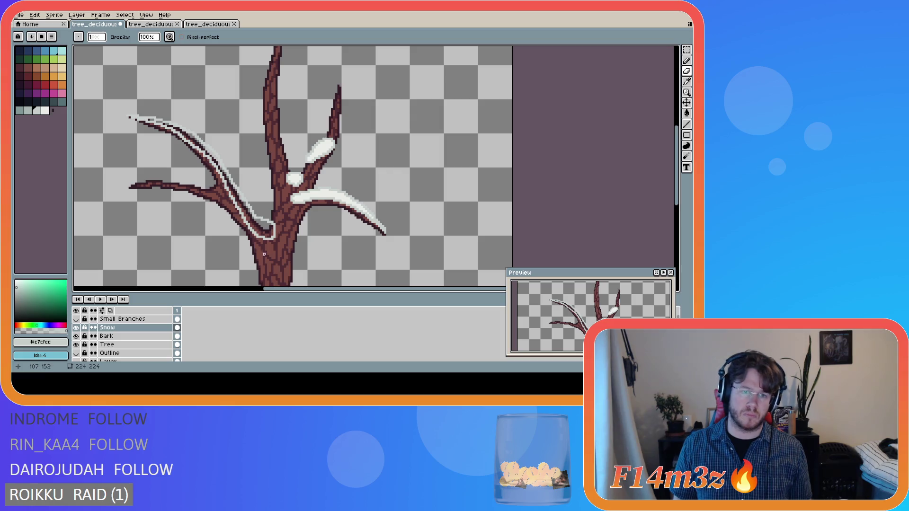
alt+click(309, 191)
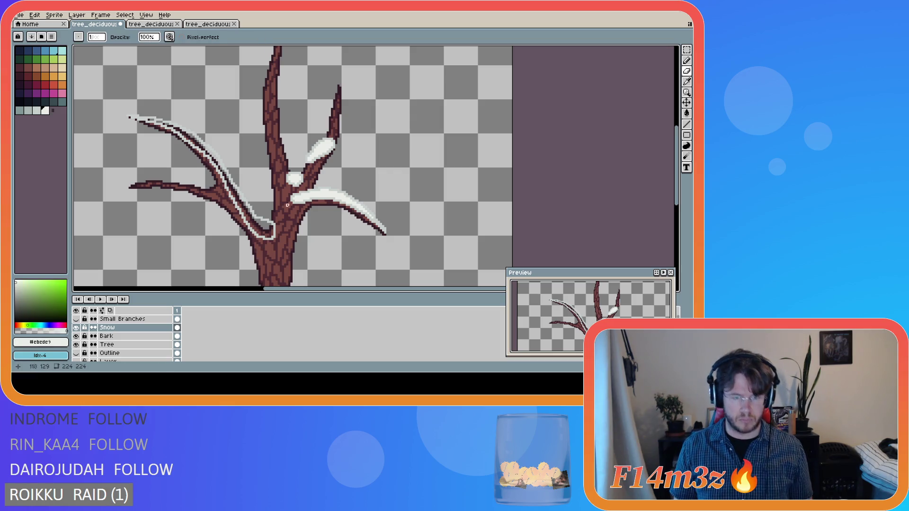
key(g)
click(259, 226)
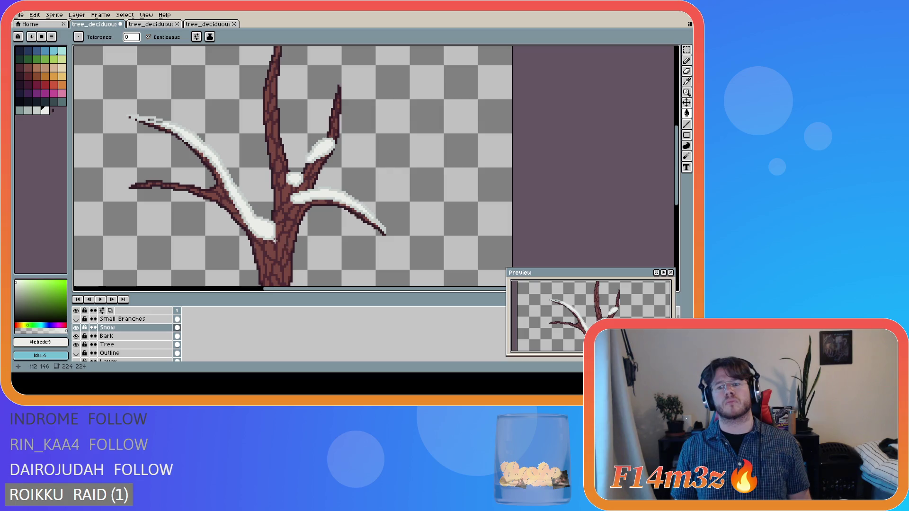
Extend the white snow toward the upper-left branch tip
scroll(225, 178, up, 1)
scroll(246, 194, up, 1)
alt+click(266, 211)
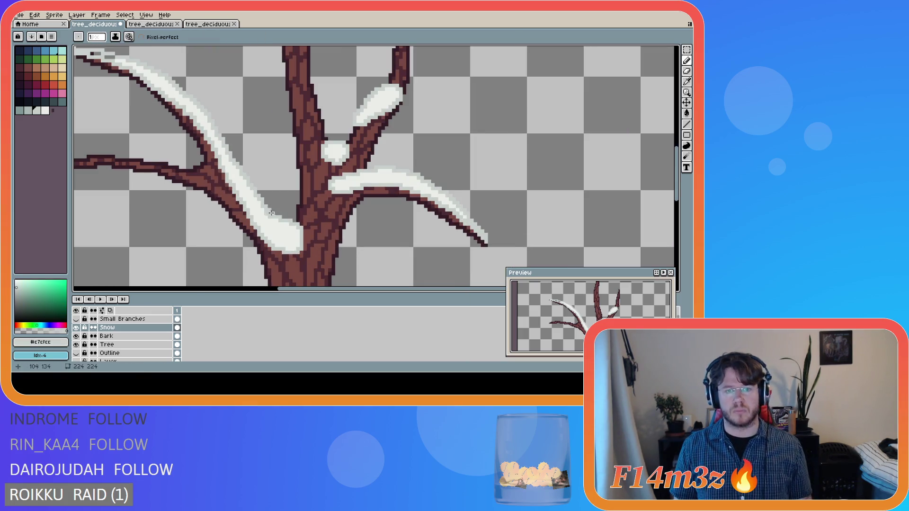
key(e)
key(b)
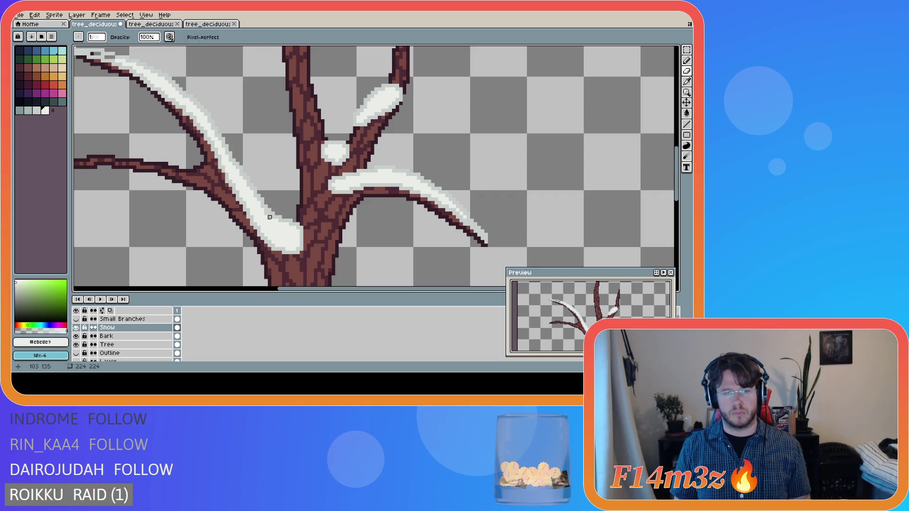
alt+click(266, 214)
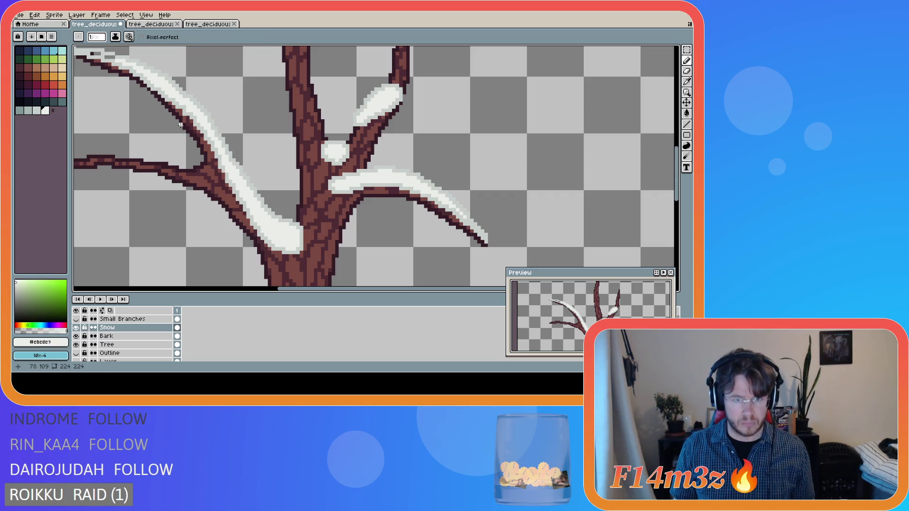
scroll(231, 158, down, 2)
scroll(166, 108, up, 2)
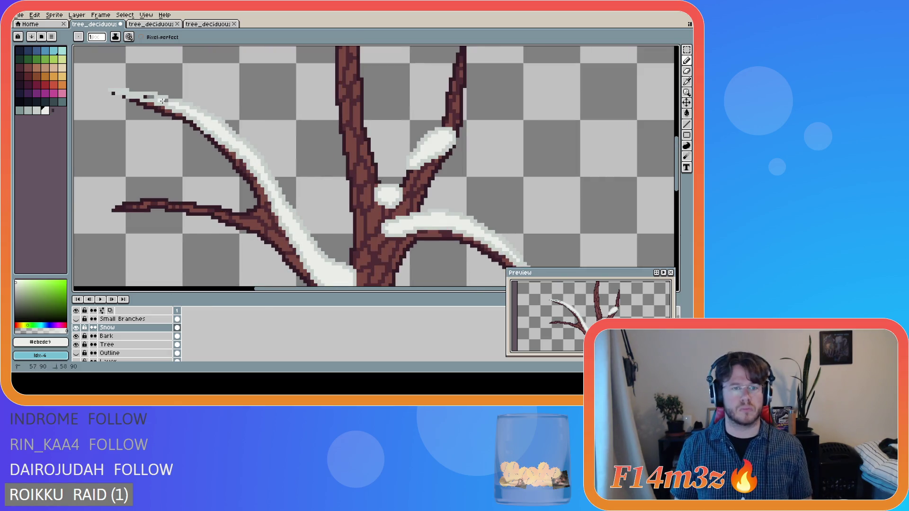
click(146, 97)
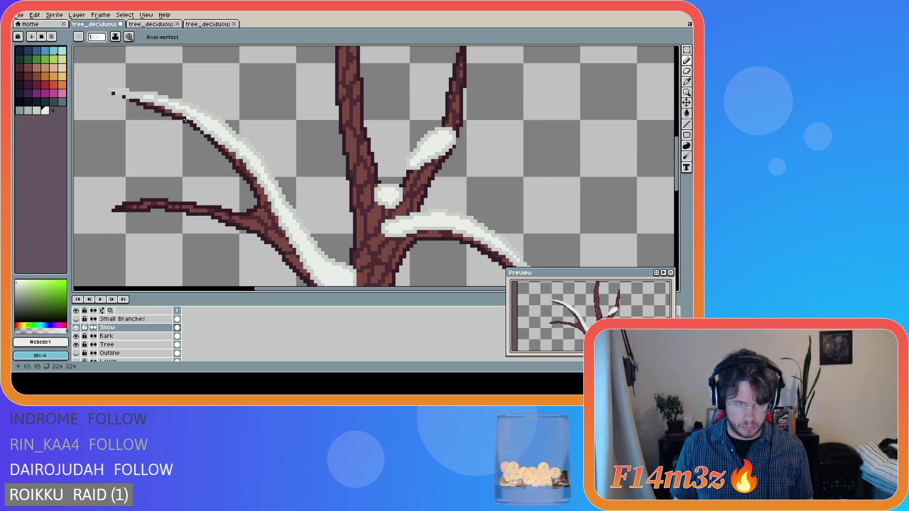
Save tree_deciduous_small_winter.ase and sample the snow's white and pale grey shades
scroll(267, 185, down, 2)
key(ctrl+s)
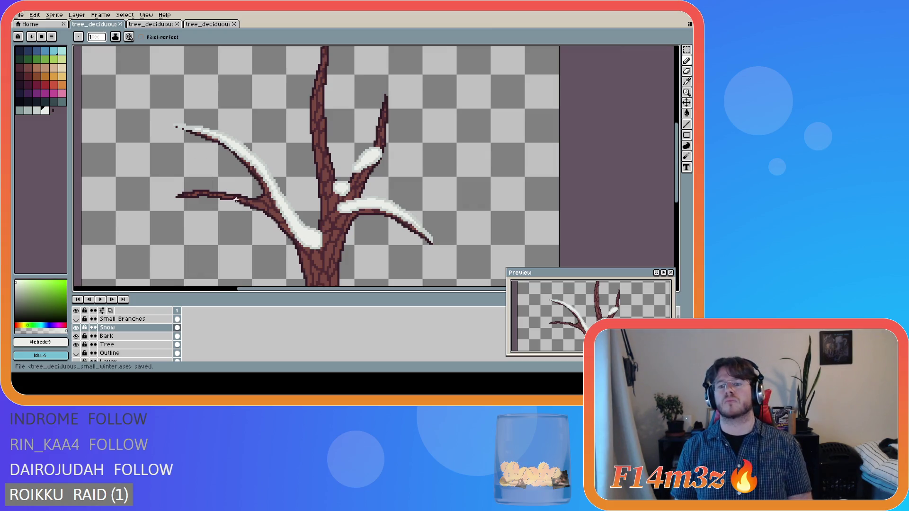
scroll(235, 199, down, 1)
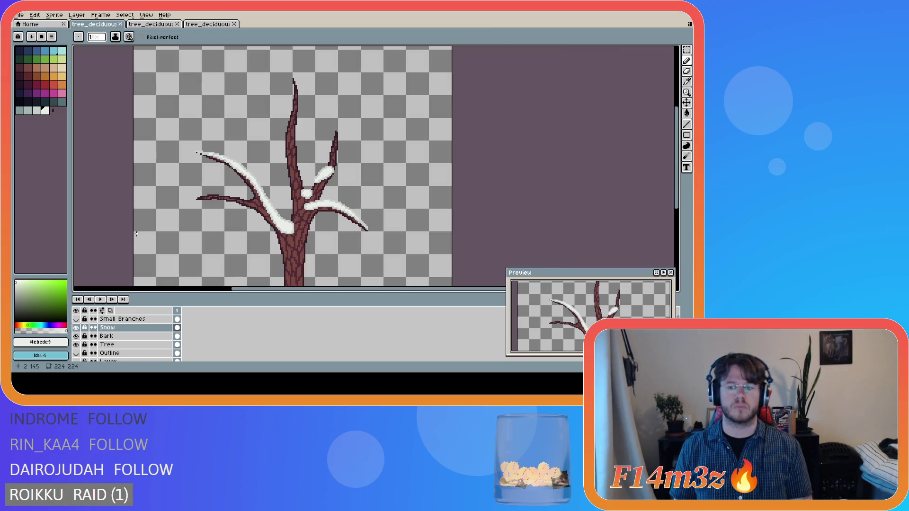
scroll(243, 187, up, 3)
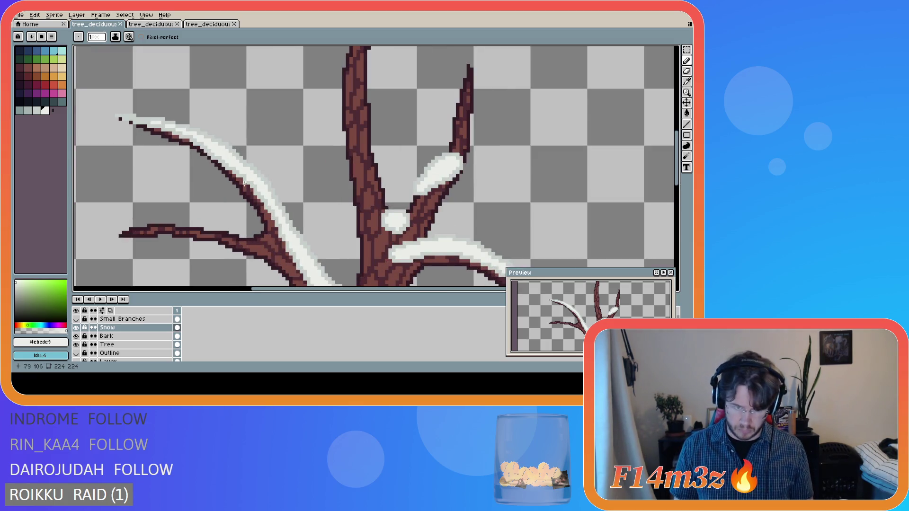
key(i)
click(256, 179)
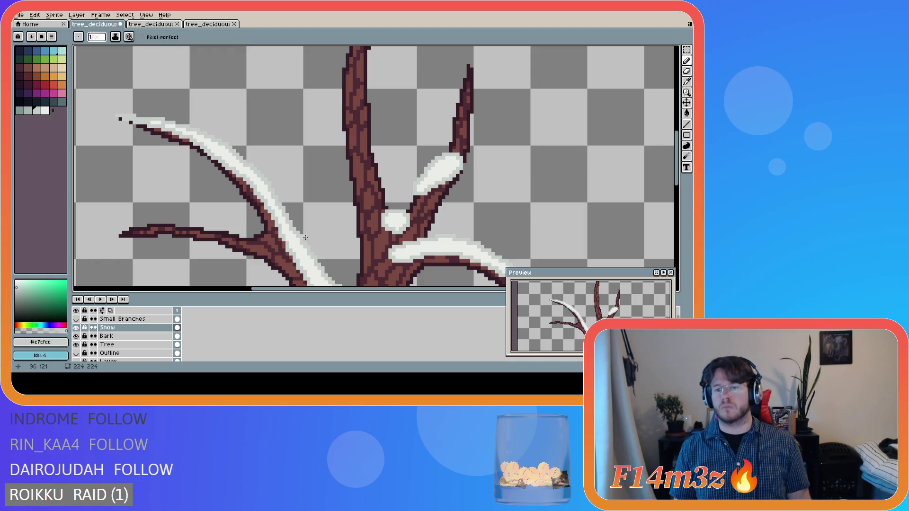
key(ctrl+s)
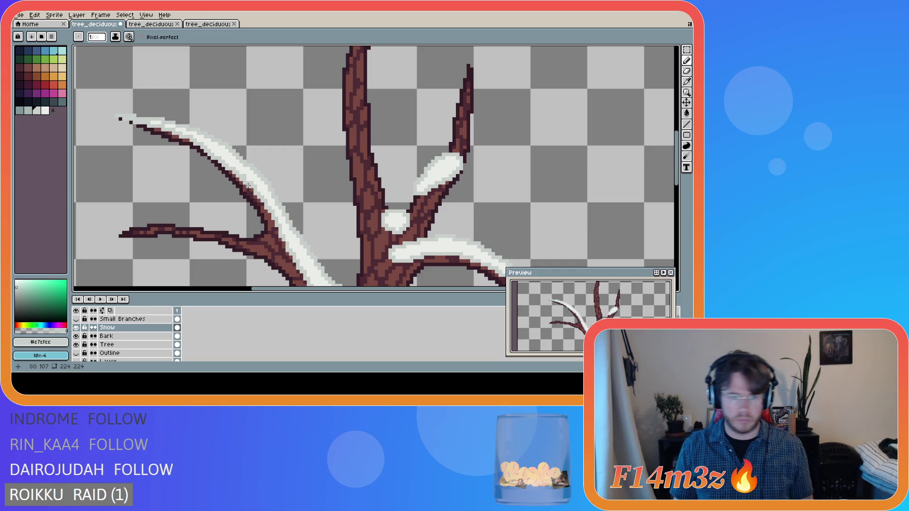
alt+click(256, 188)
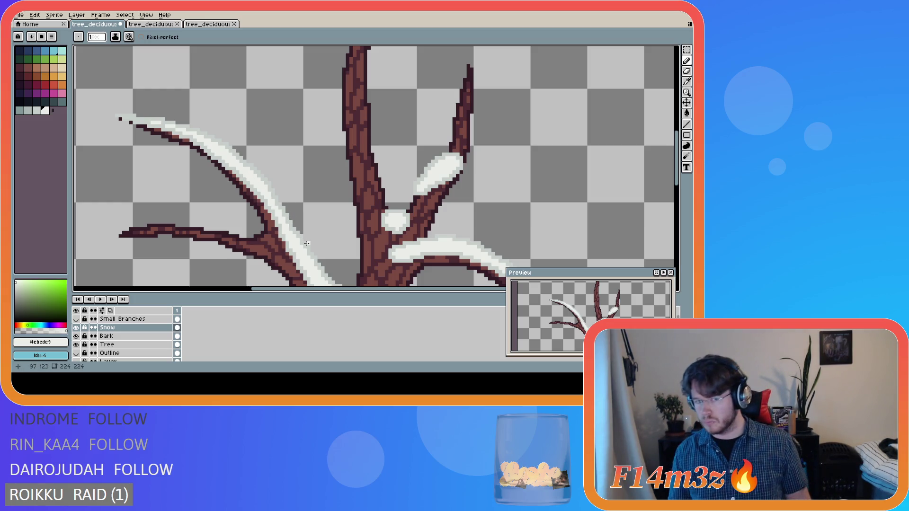
key(v)
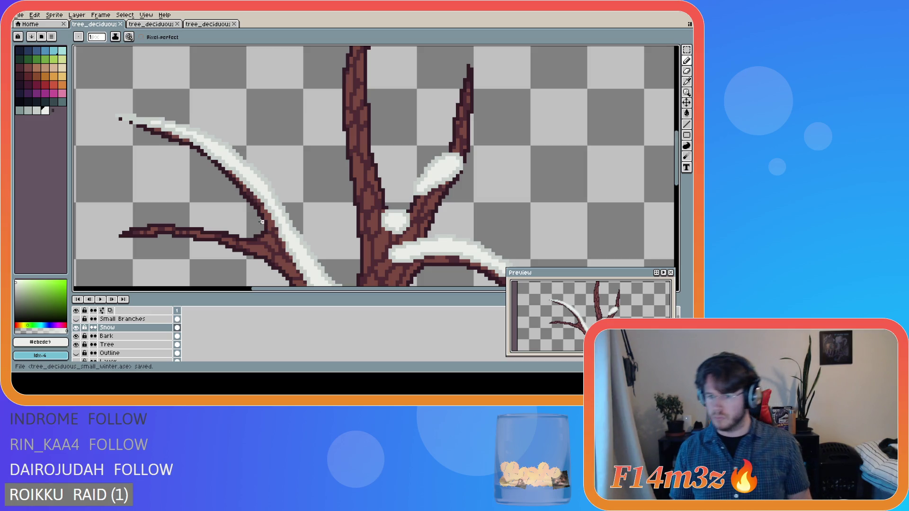
alt+click(287, 242)
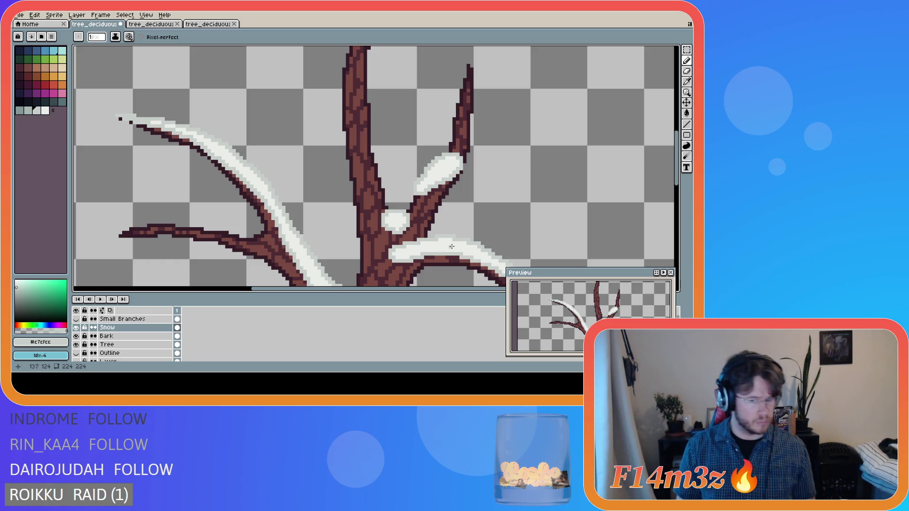
Save the tree file and inspect the snowy left branch
drag(680, 176, 681, 191)
key(ctrl+s)
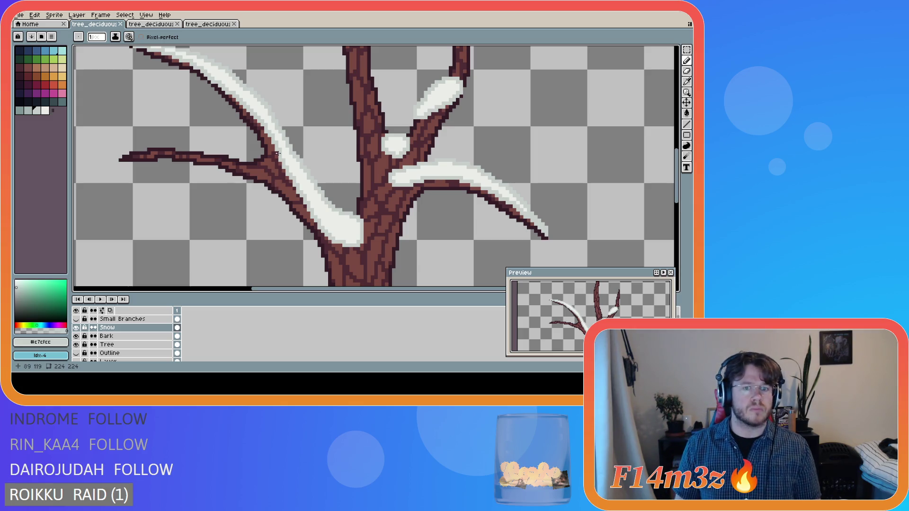
scroll(284, 151, down, 2)
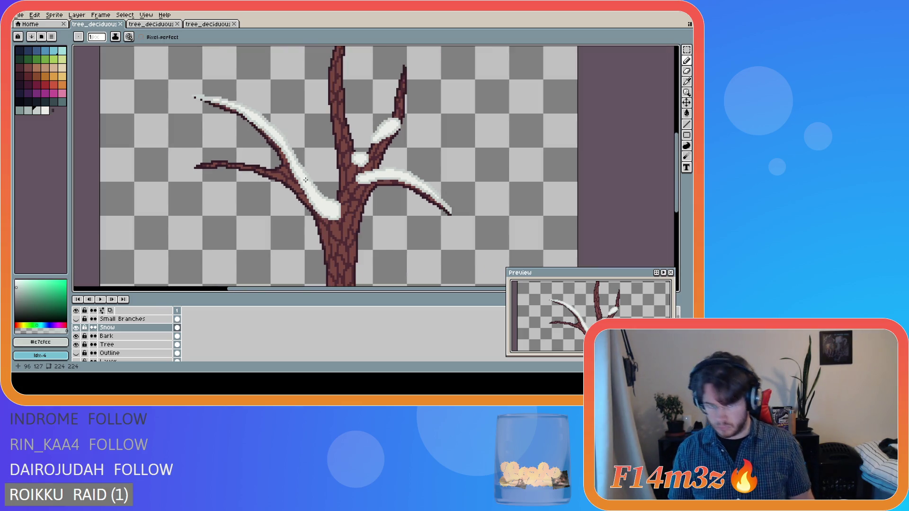
scroll(304, 170, up, 2)
scroll(303, 171, up, 1)
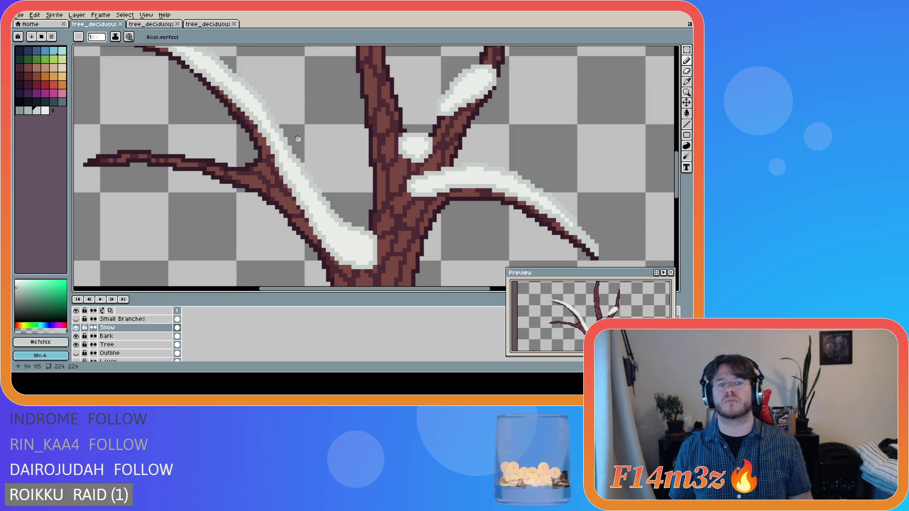
scroll(298, 142, down, 1)
scroll(302, 146, down, 1)
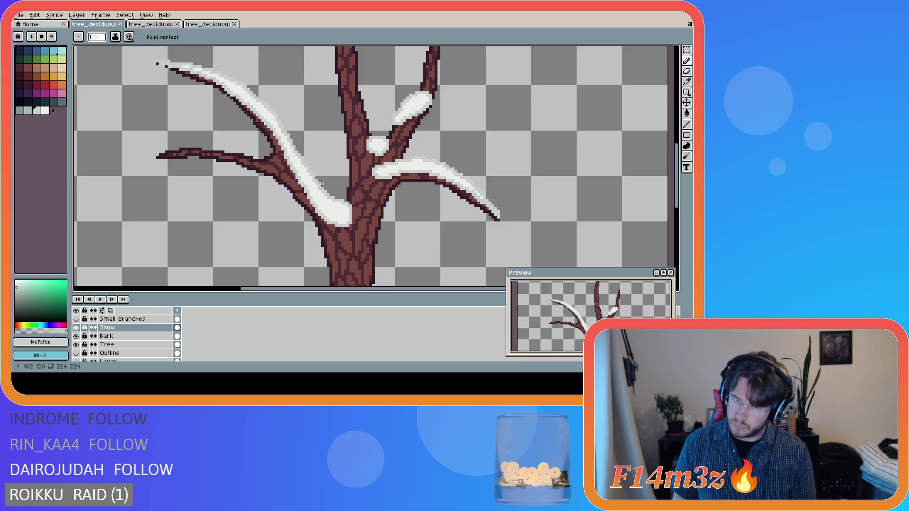
scroll(312, 178, up, 1)
scroll(327, 187, down, 1)
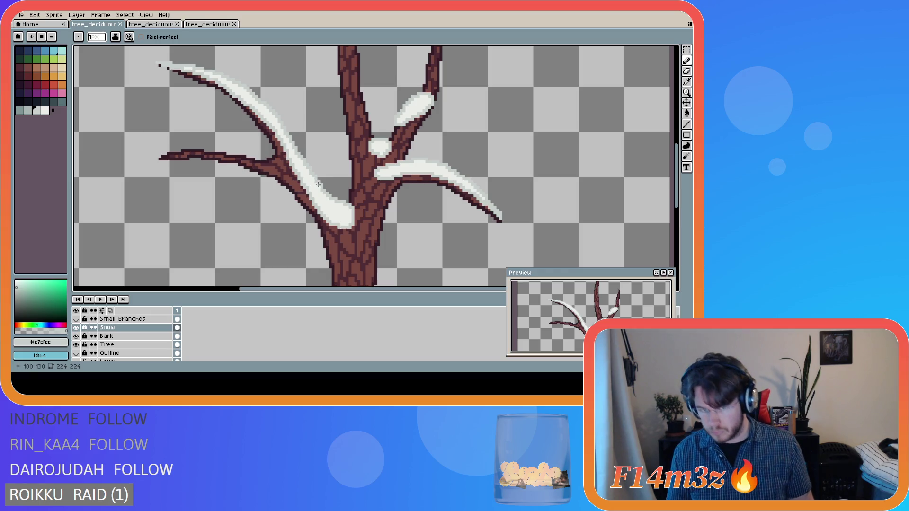
Erase a stray pixel in the left branch's snow, save, and show Small Branches
key(e)
click(316, 176)
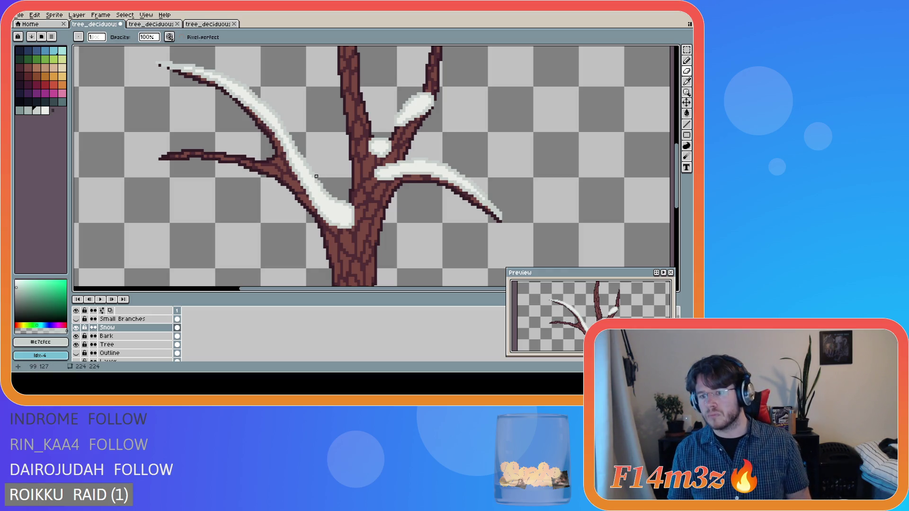
key(ctrl+z)
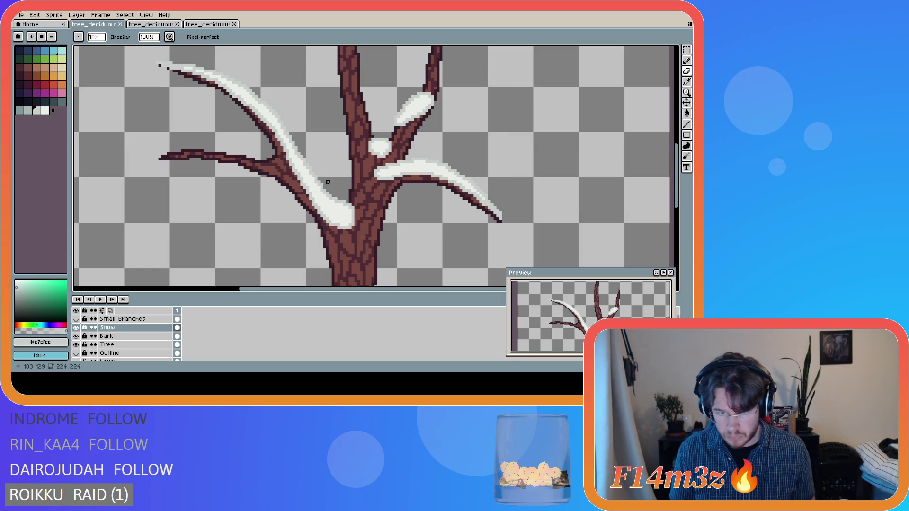
click(327, 184)
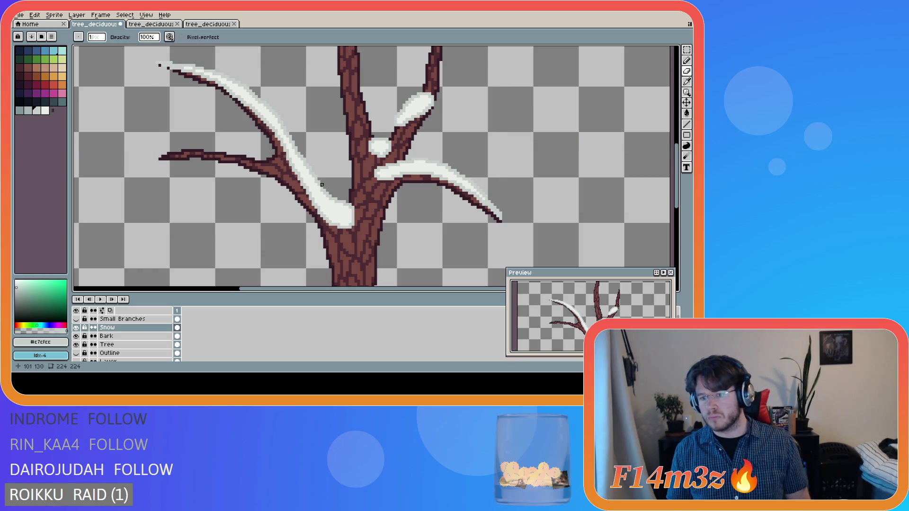
scroll(330, 185, up, 1)
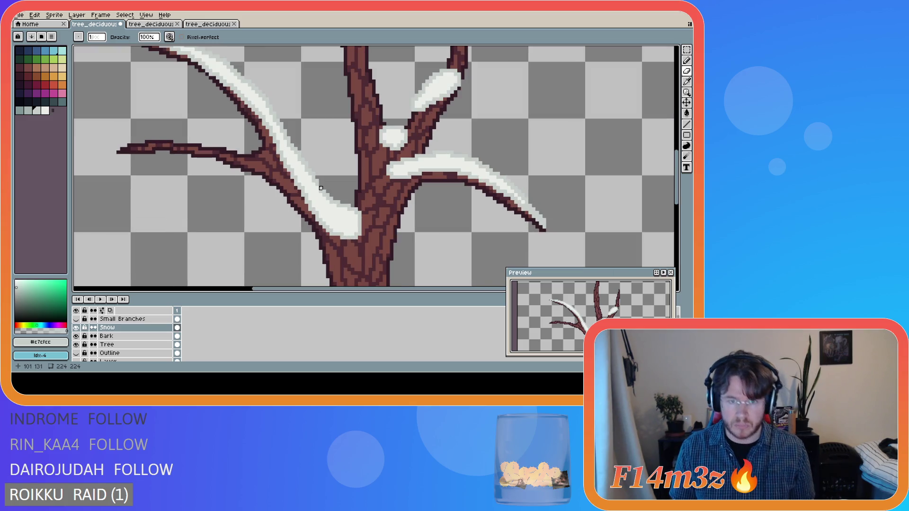
key(b)
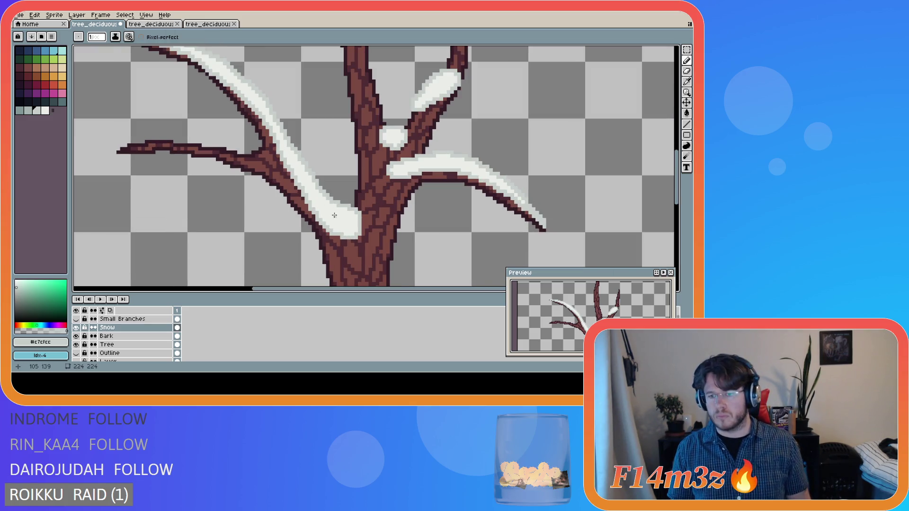
key(ctrl+s)
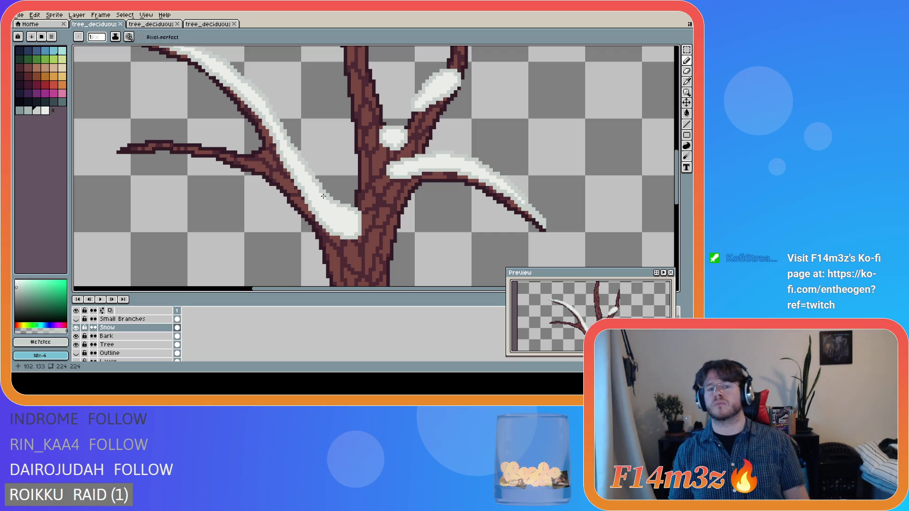
click(76, 319)
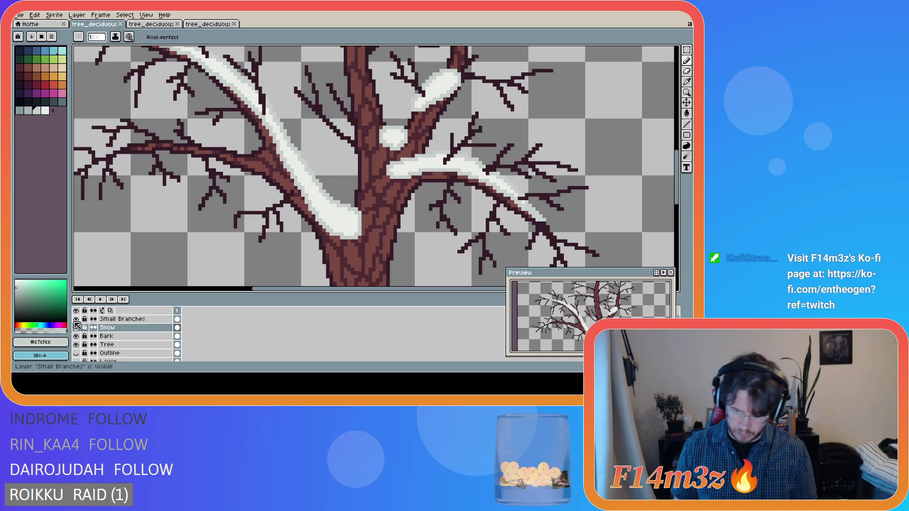
Hide the Small Branches layer again
click(75, 320)
click(76, 320)
click(76, 320)
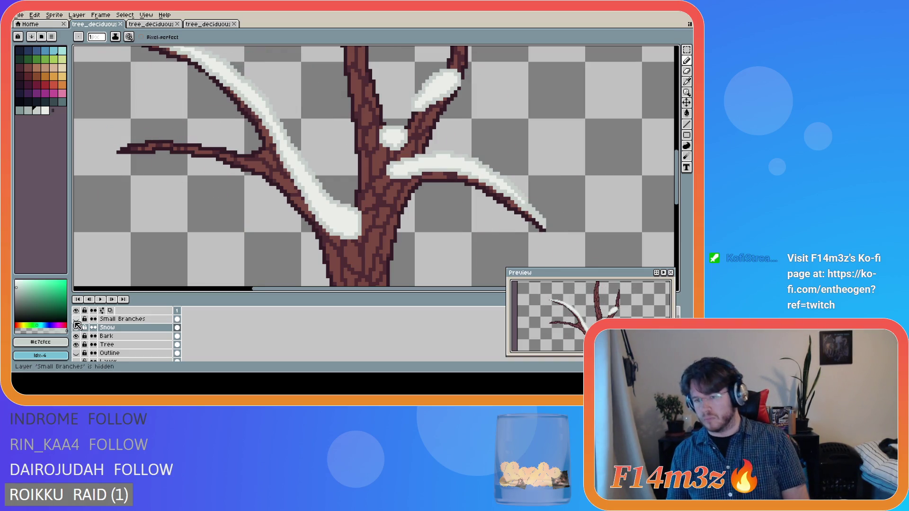
scroll(224, 162, down, 2)
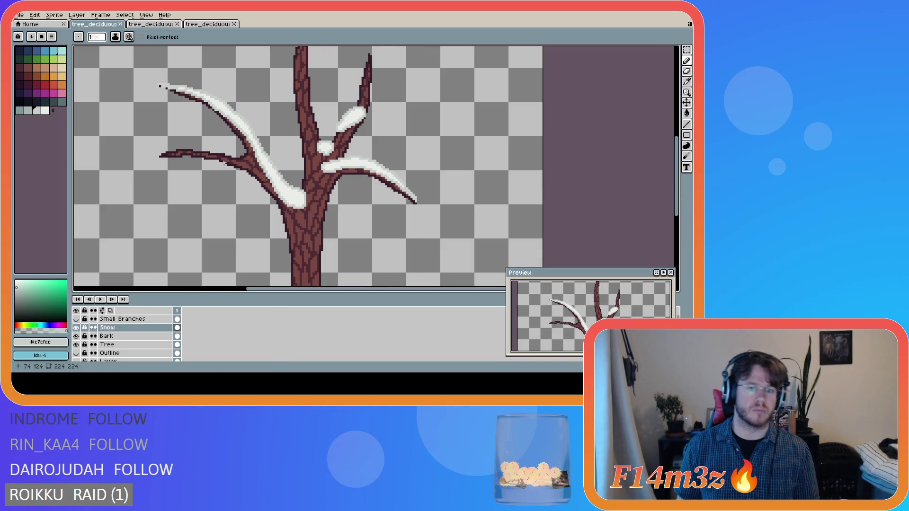
scroll(268, 145, up, 1)
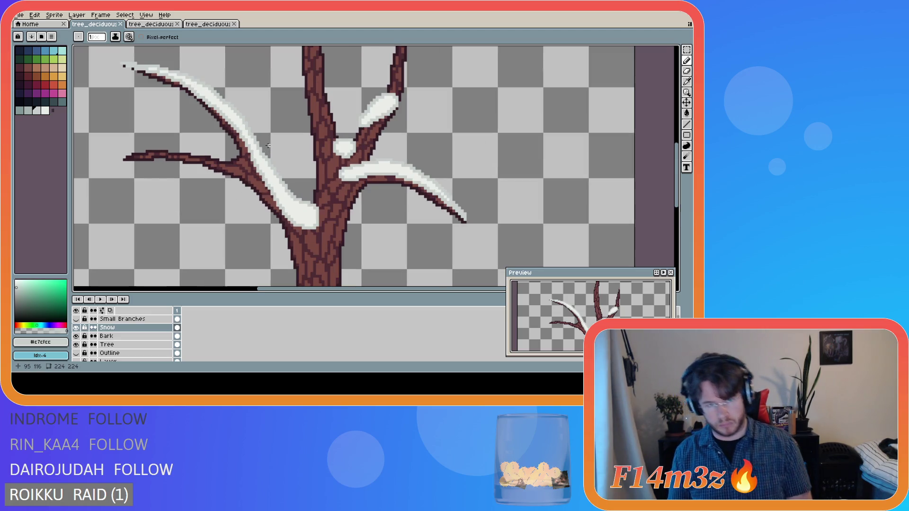
Draw pale grey shading along the lower edge of the left branch's snow, then pick white
key(b)
key(v)
key(b)
drag(244, 119, 298, 196)
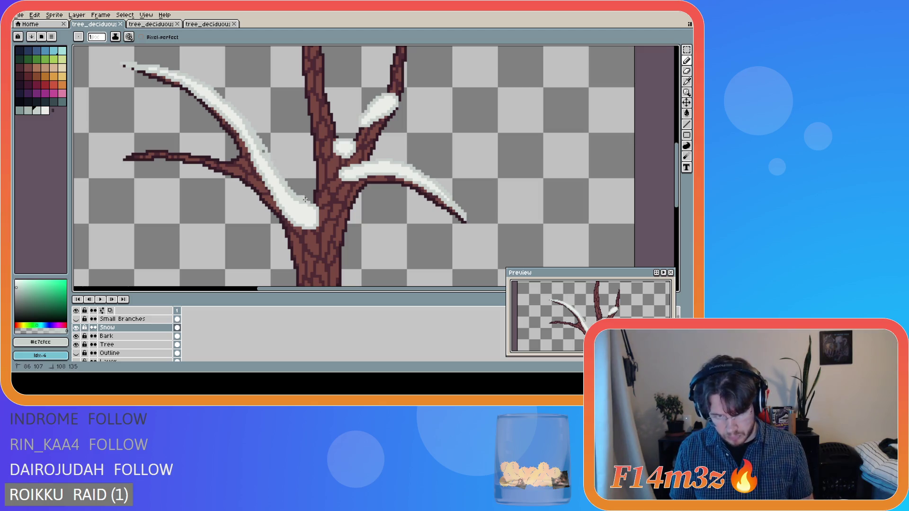
key(ctrl+z)
drag(244, 119, 310, 202)
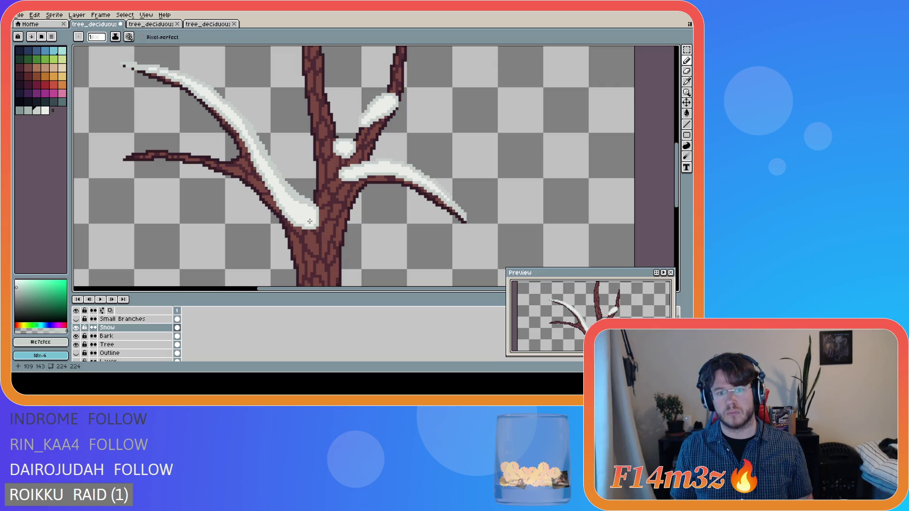
scroll(266, 174, up, 1)
alt+click(250, 137)
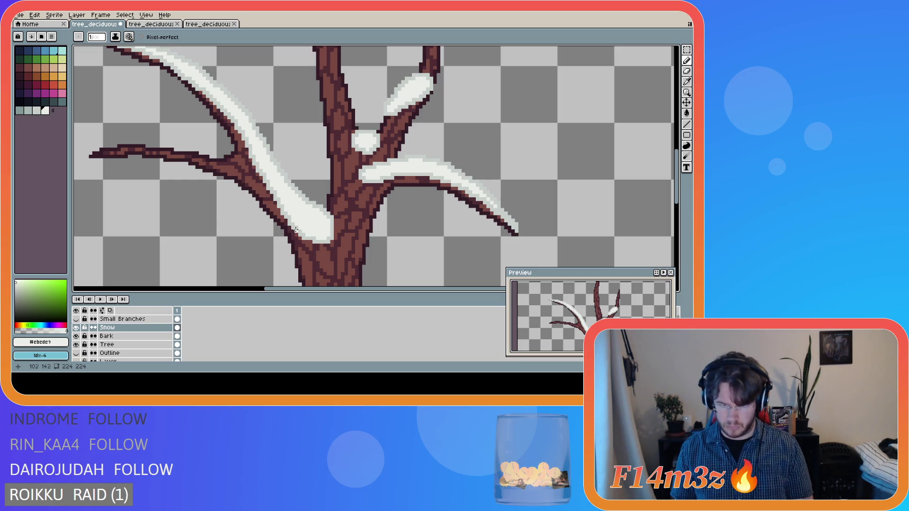
scroll(270, 236, down, 1)
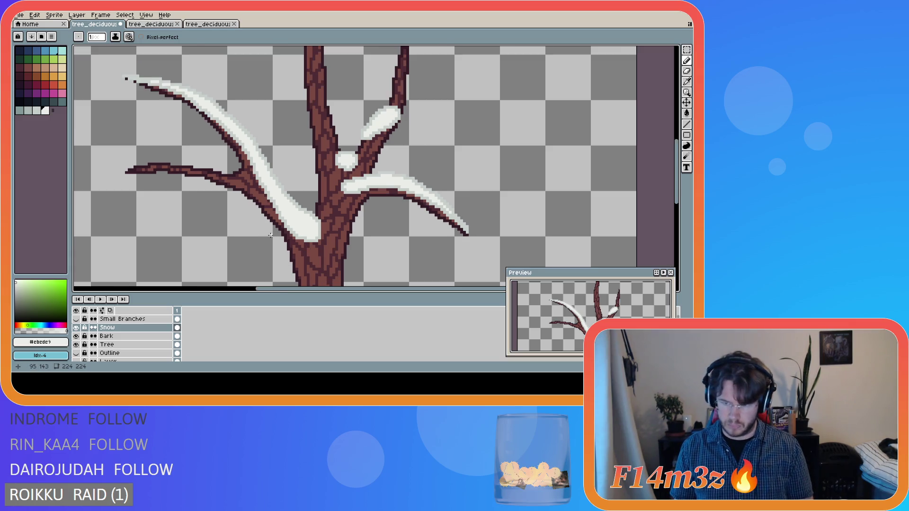
Add pale grey shading pixels along the snow's lower edge and save
scroll(279, 241, down, 1)
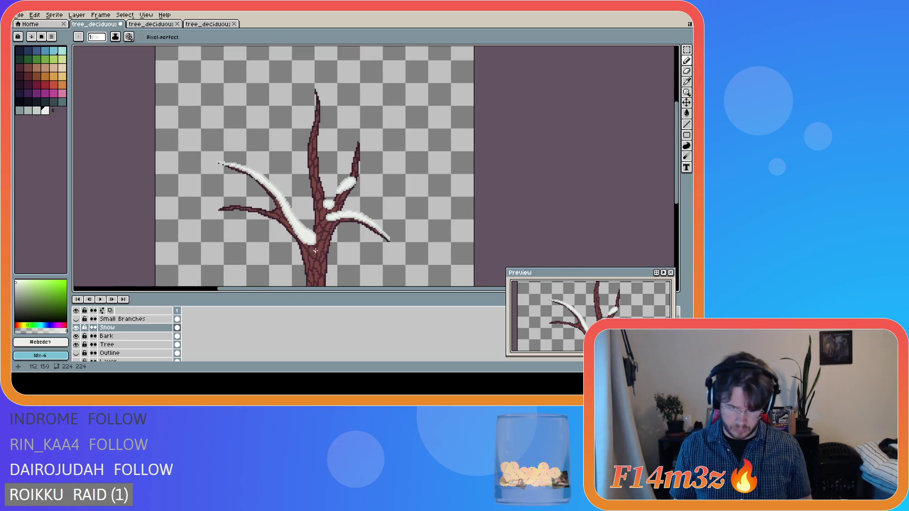
scroll(298, 240, up, 2)
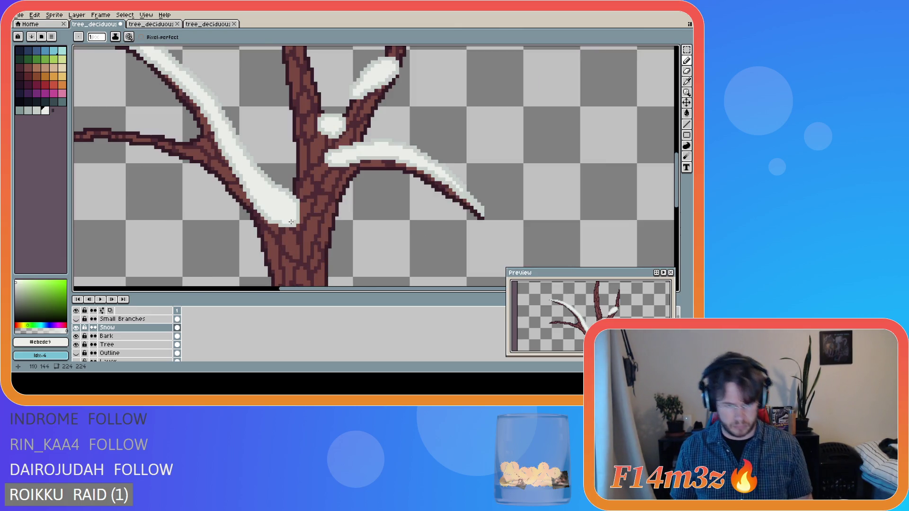
key(i)
click(300, 210)
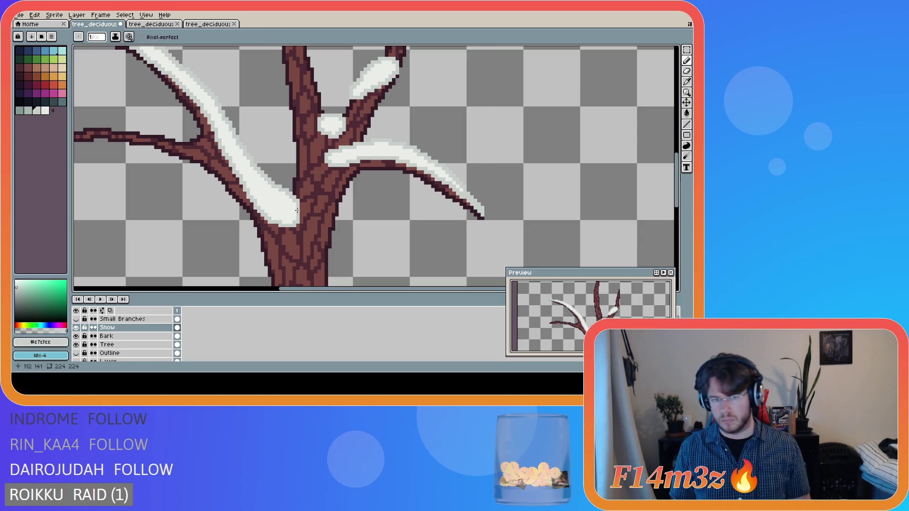
drag(296, 211, 283, 222)
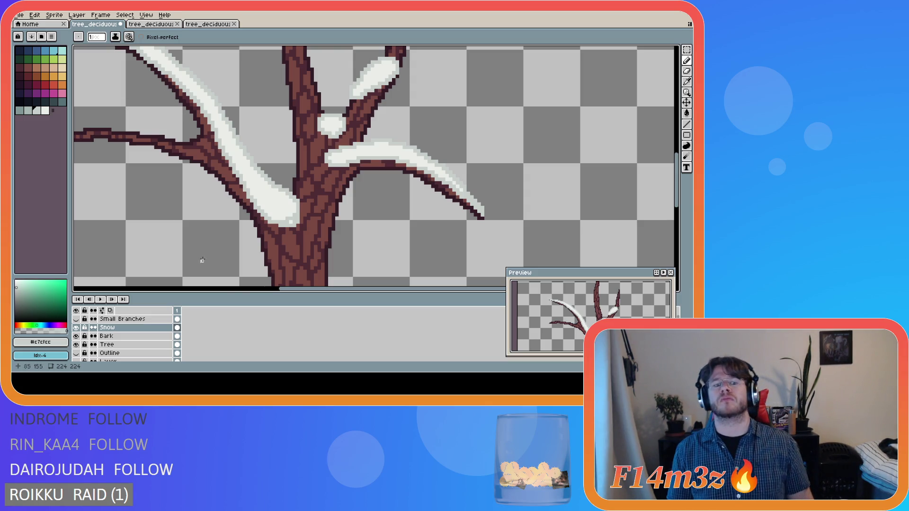
drag(294, 294, 223, 293)
scroll(298, 197, up, 2)
scroll(294, 197, down, 2)
scroll(342, 133, up, 5)
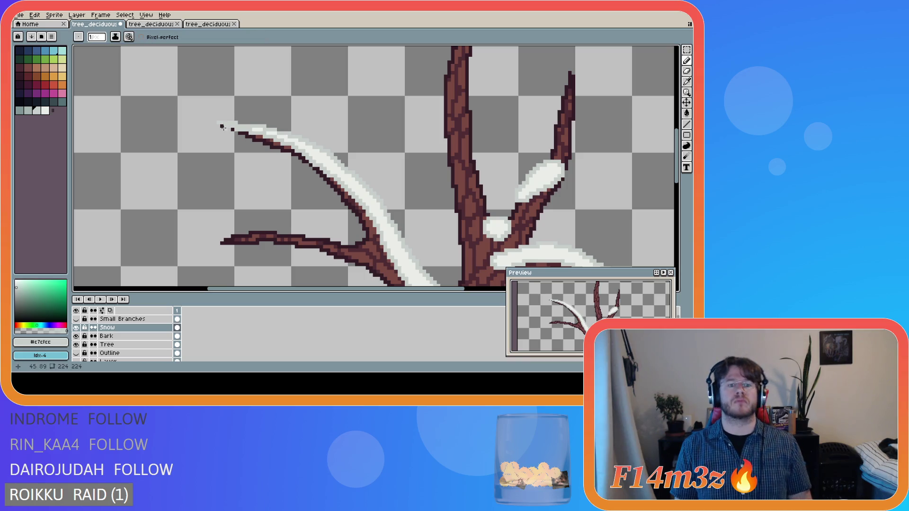
key(ctrl+s)
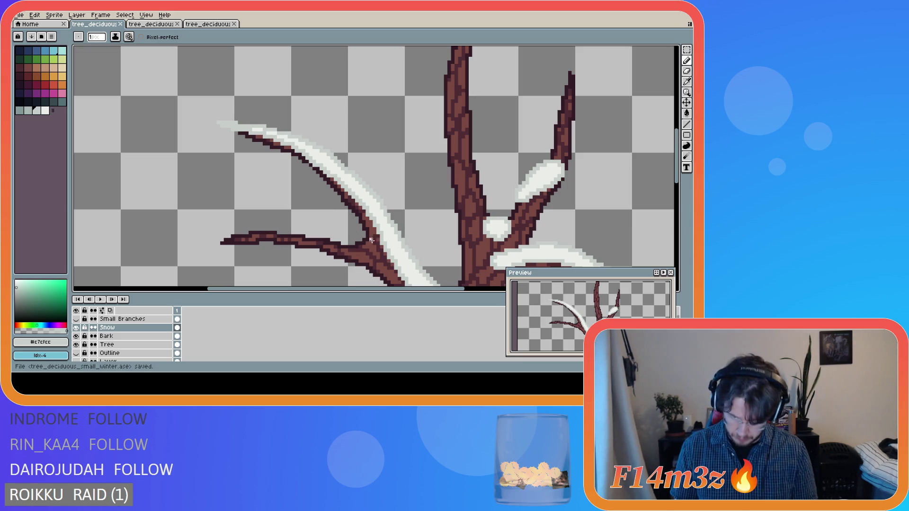
Touch up the snow tip where the left branch meets the trunk, then save
drag(677, 171, 682, 198)
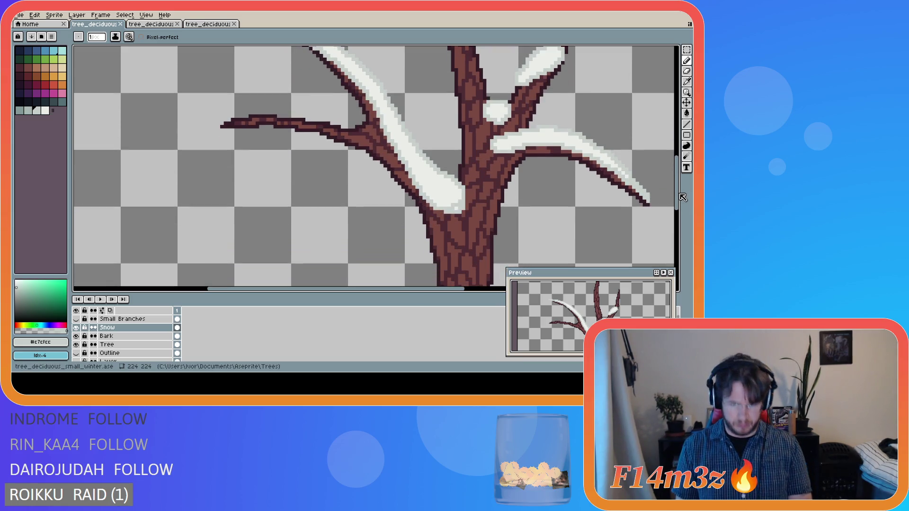
scroll(465, 221, up, 1)
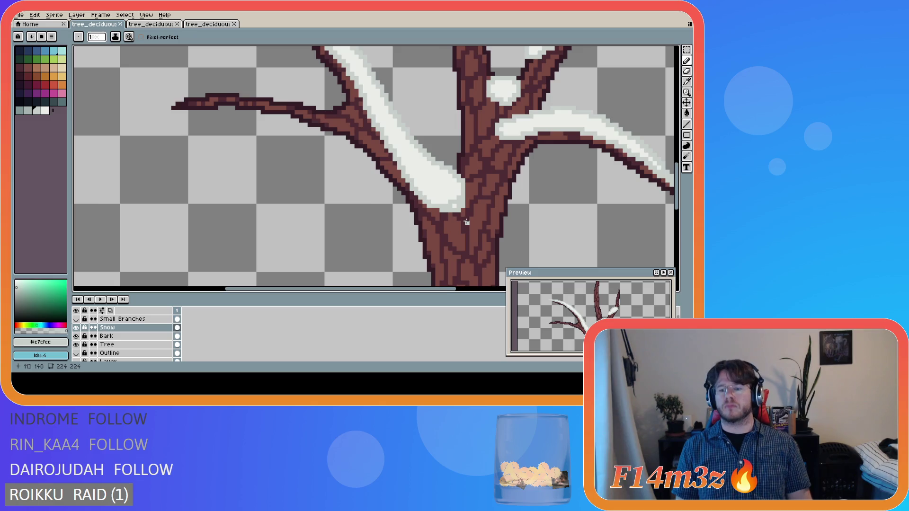
scroll(465, 221, up, 1)
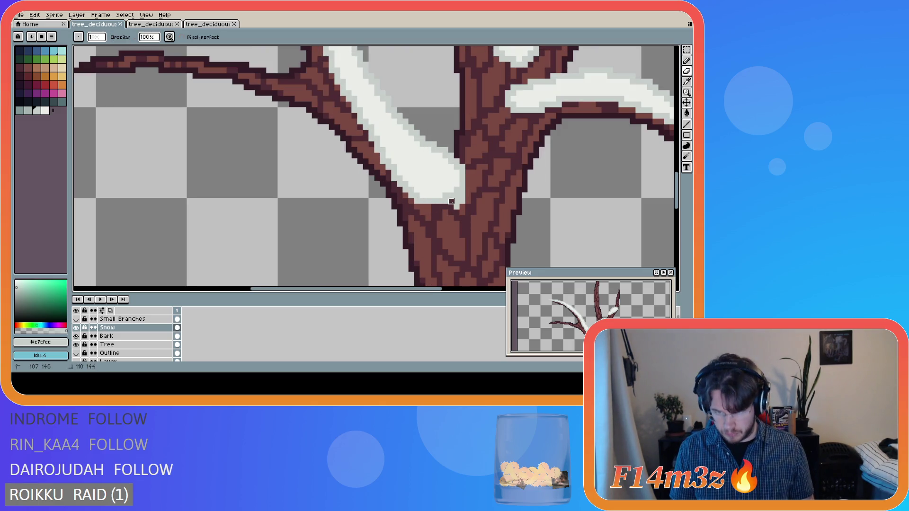
click(459, 198)
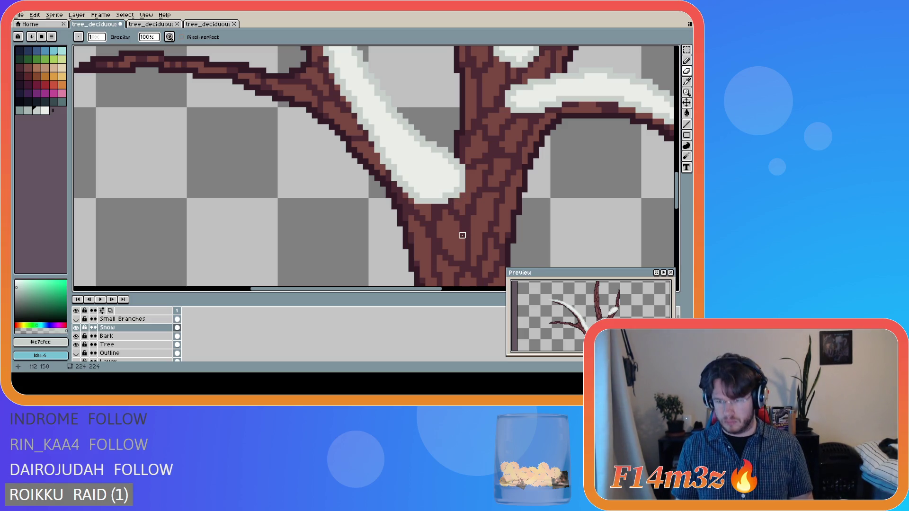
key(i)
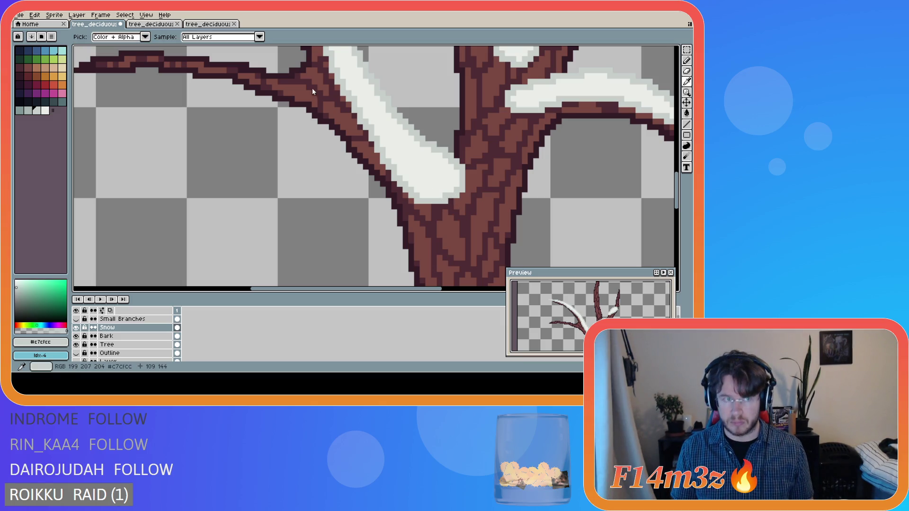
key(b)
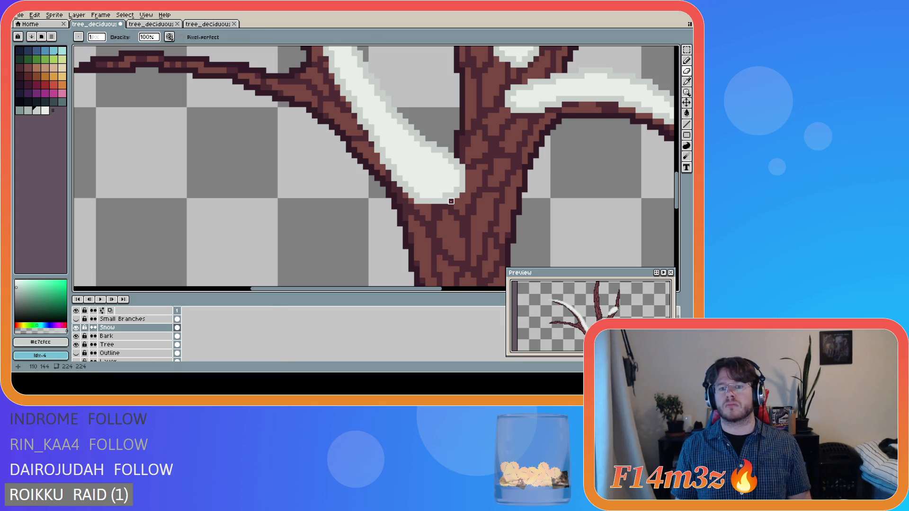
alt+click(444, 196)
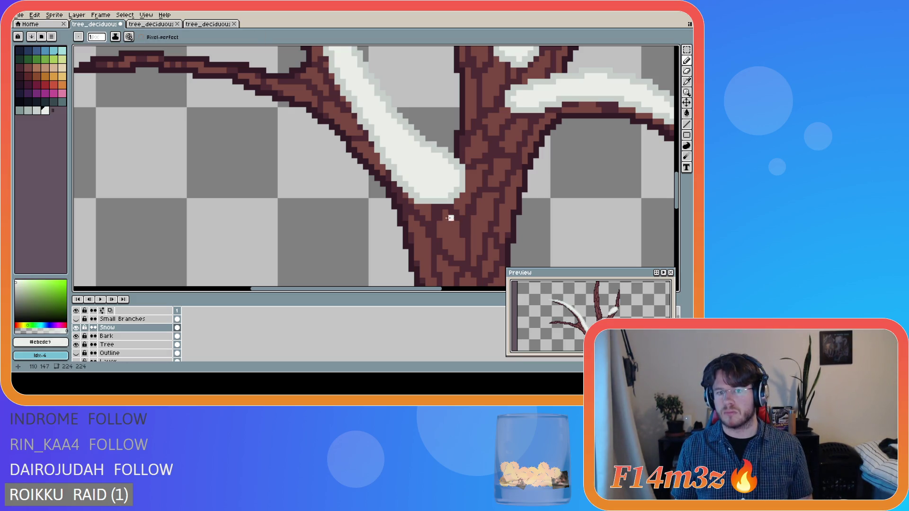
key(e)
alt+click(423, 191)
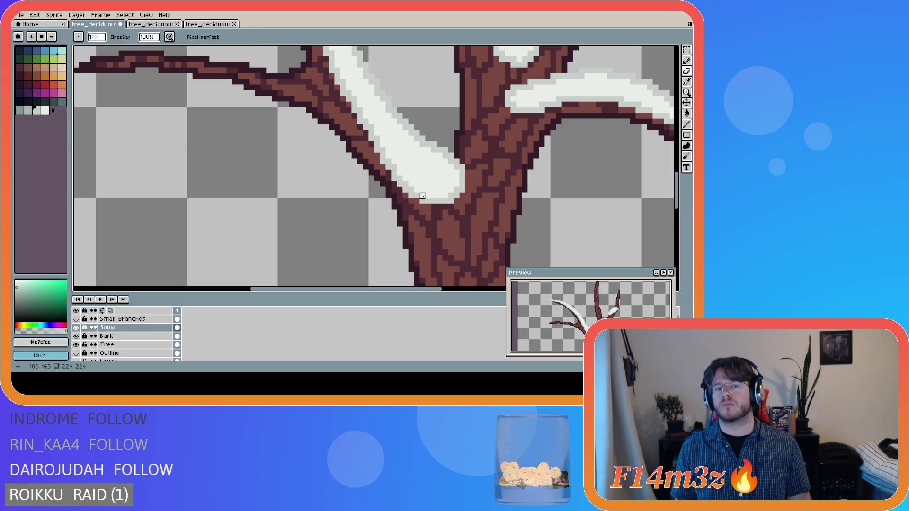
key(ctrl+s)
key(ctrl+y)
key(ctrl+s)
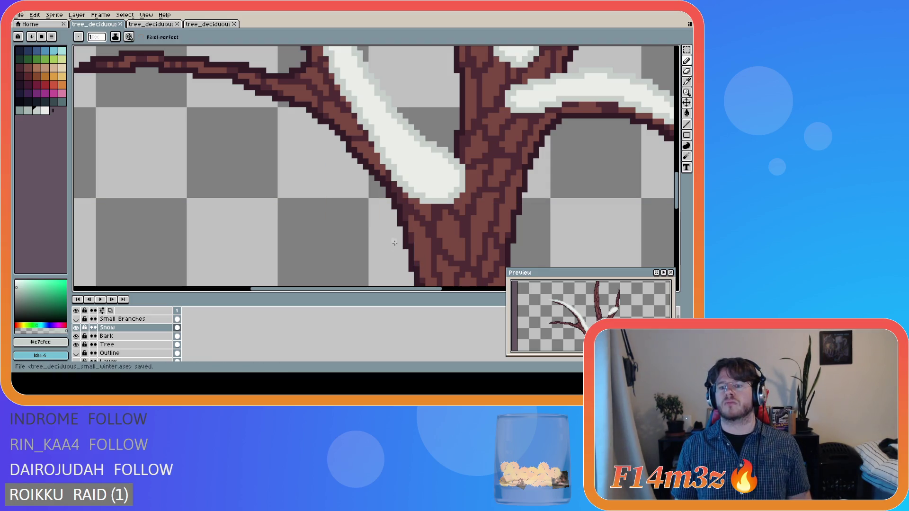
Zoom out and try a straight snow line along the lower-left branch, then undo it
scroll(343, 247, down, 2)
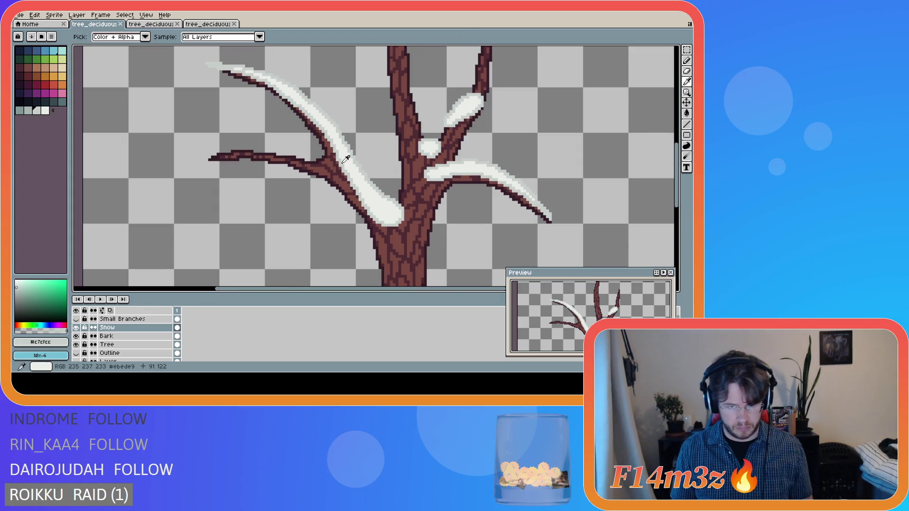
scroll(331, 166, up, 1)
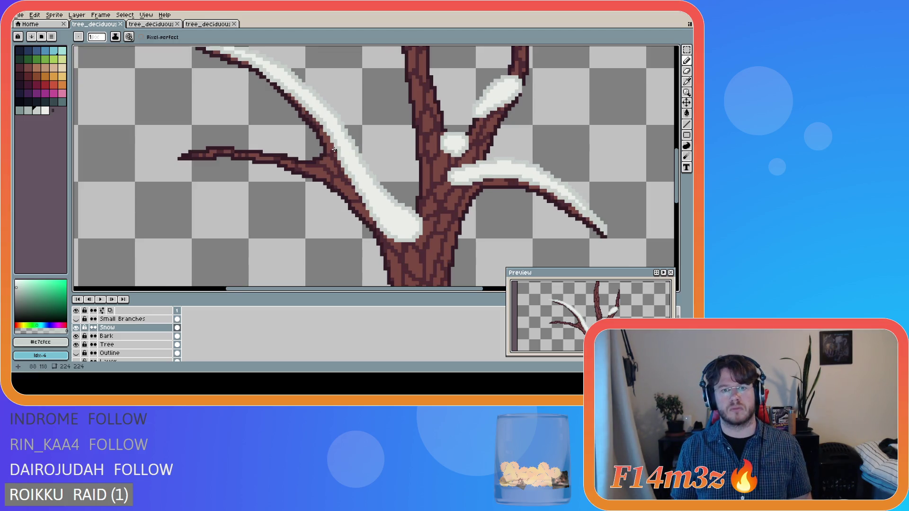
mouse_move(333, 146)
mouse_down()
mouse_move(306, 158)
mouse_move(258, 144)
mouse_move(324, 162)
mouse_move(327, 151)
mouse_move(307, 158)
mouse_move(218, 142)
mouse_up()
key(ctrl)
key(ctrl+z)
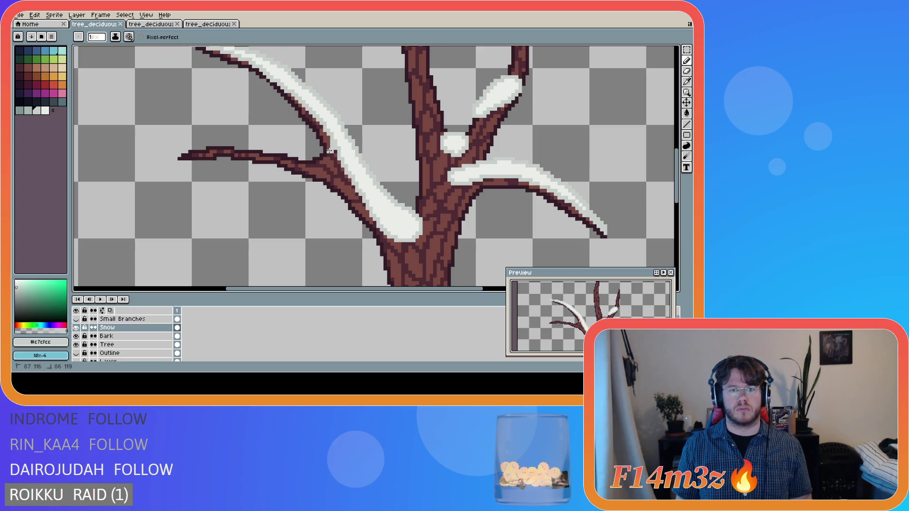
Paint a light snow outline along the top of the lower-left branch, redoing the last stroke
mouse_move(328, 137)
mouse_down()
mouse_move(304, 156)
mouse_move(229, 144)
mouse_move(178, 158)
mouse_up()
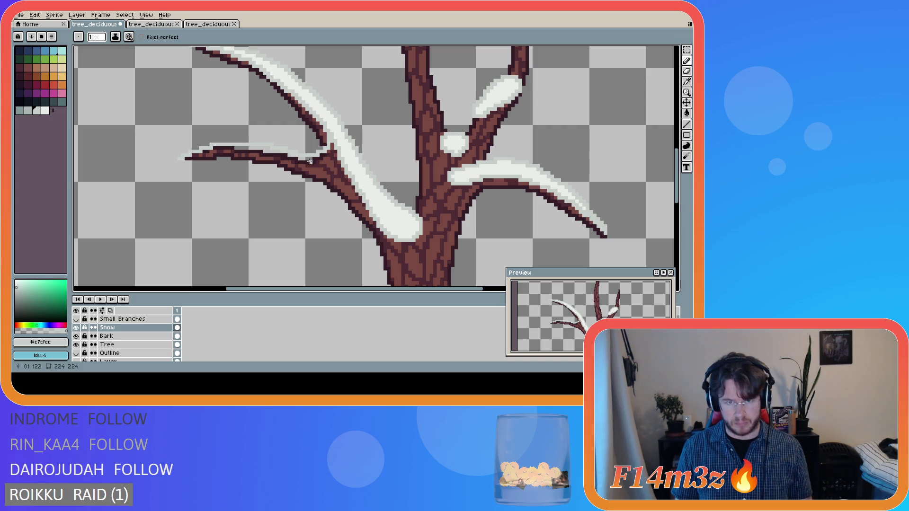
key(e)
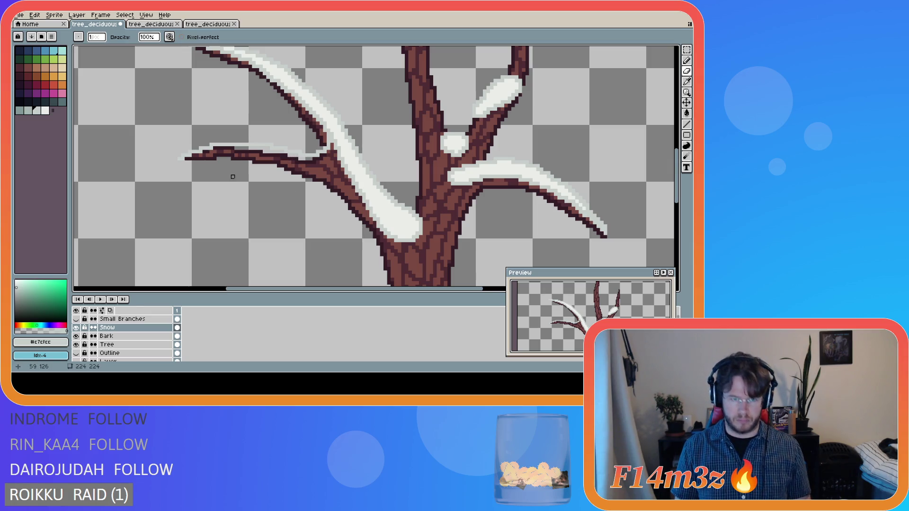
key(b)
mouse_move(180, 159)
mouse_down()
mouse_move(224, 153)
mouse_move(273, 163)
mouse_up()
key(ctrl+z)
mouse_move(182, 160)
mouse_down()
mouse_move(231, 150)
mouse_move(361, 189)
mouse_up()
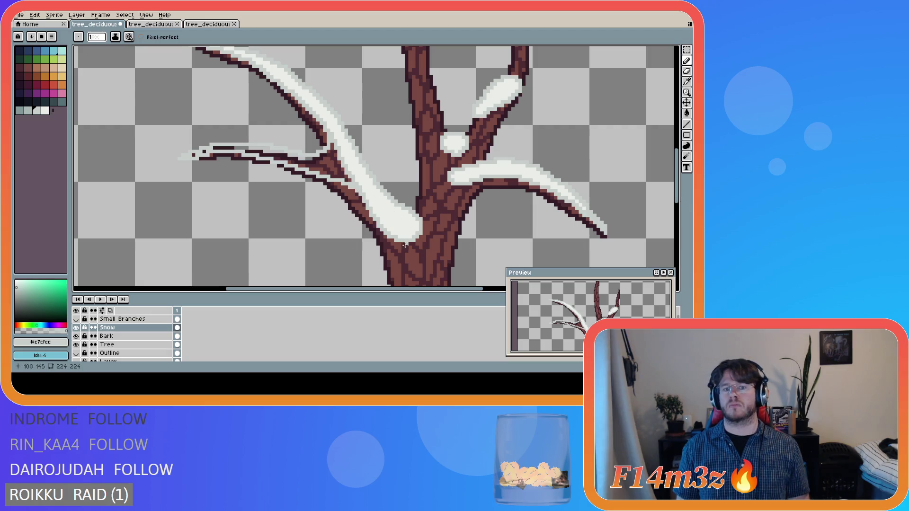
key(g)
alt+click(351, 166)
Undo the first fill and draw a grey #c7cfcc snow edge along the lower-left branch
click(232, 155)
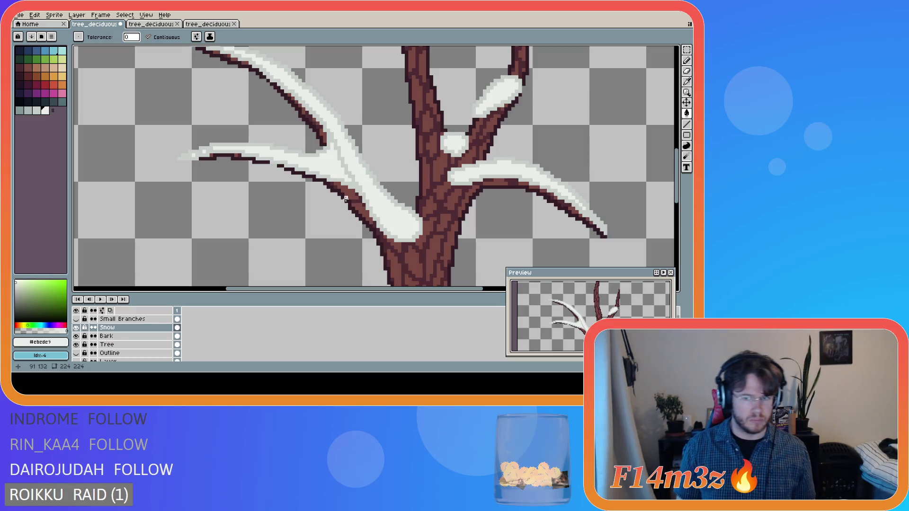
key(v)
key(ctrl+z)
key(ctrl+z)
key(ctrl+z)
key(g)
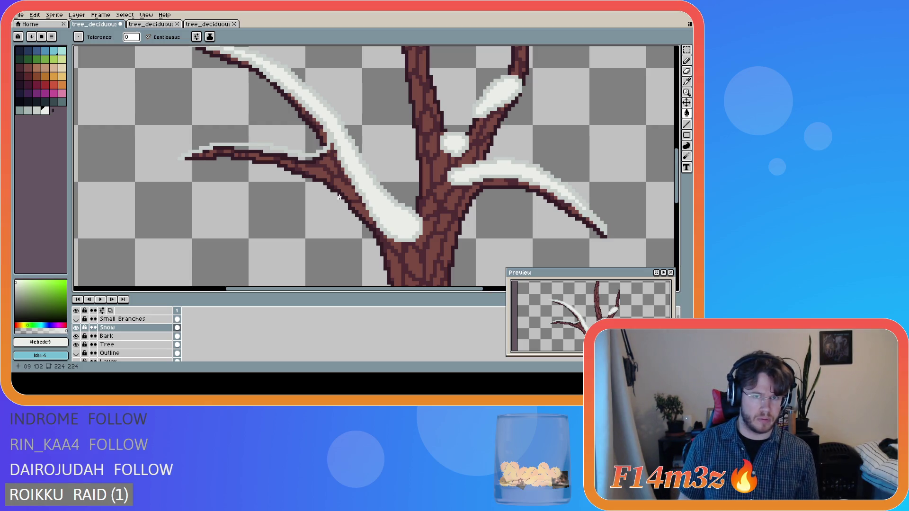
key(b)
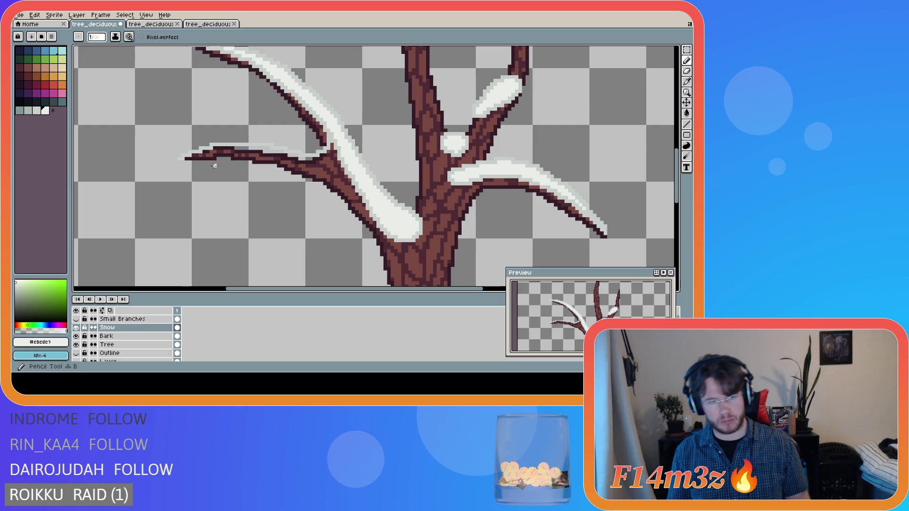
alt+click(183, 157)
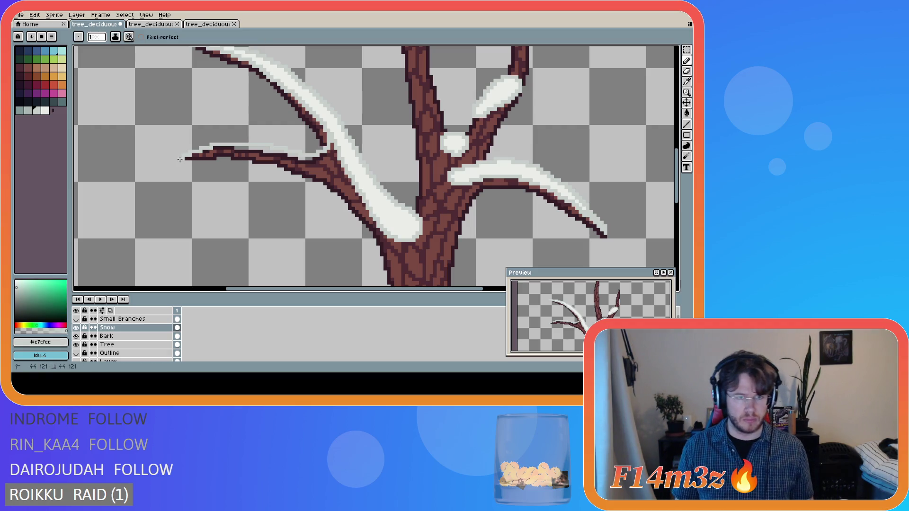
mouse_move(189, 157)
mouse_down()
mouse_move(254, 154)
mouse_move(351, 181)
mouse_up()
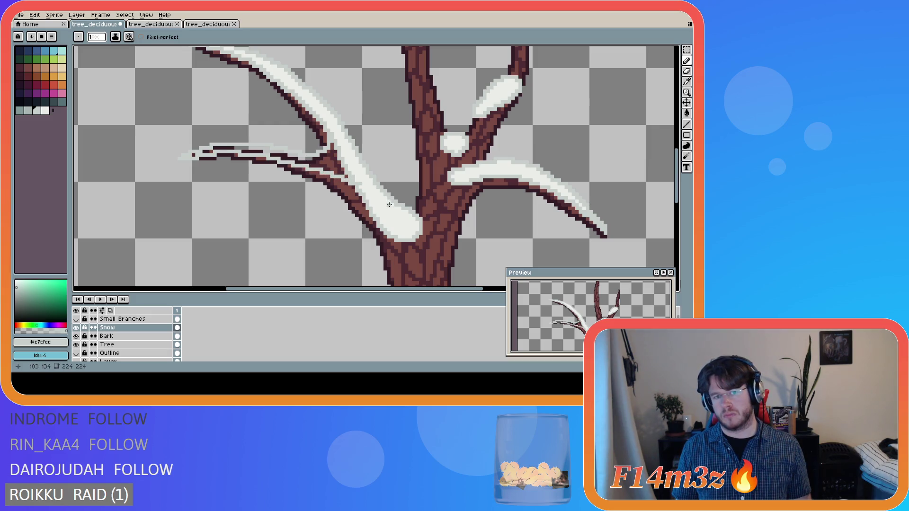
Fill the lower-left branch's snow band with white #ebede9
alt+click(364, 188)
key(e)
key(b)
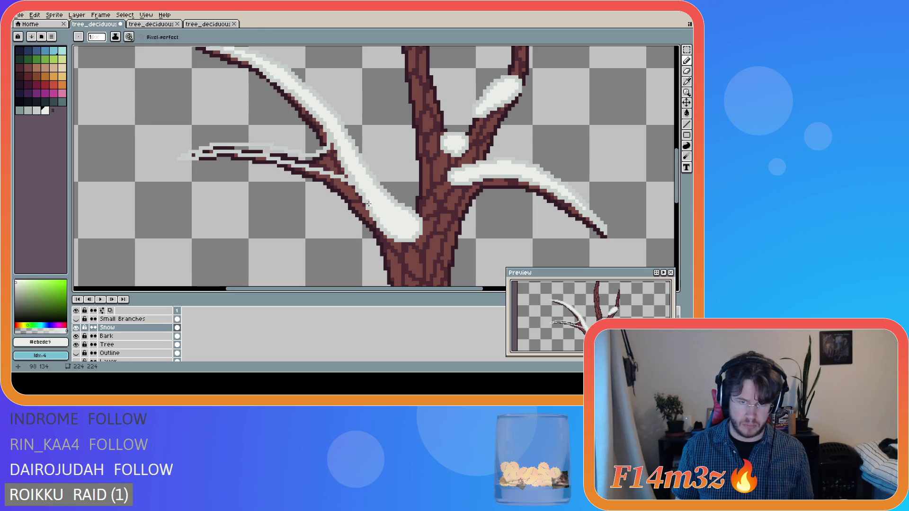
key(g)
click(338, 169)
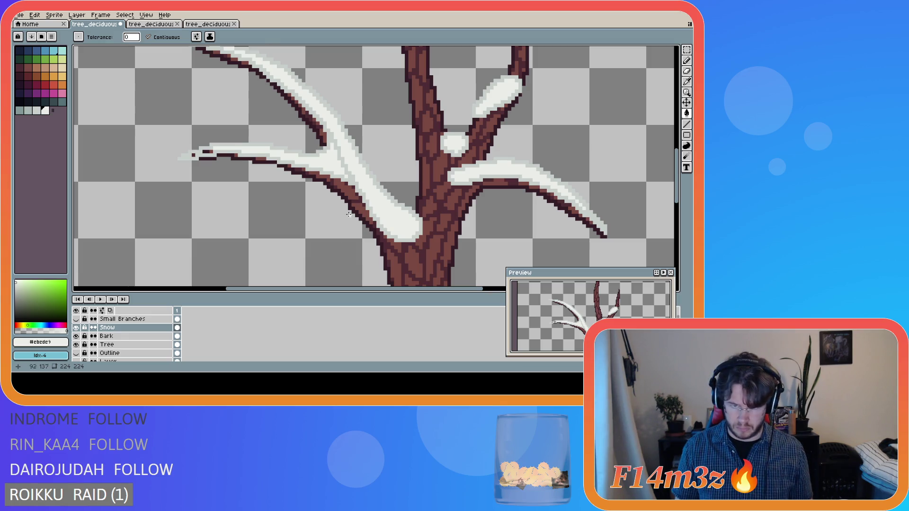
Cover the dark pixels at the branch tip with white snow and save the file
alt+click(352, 187)
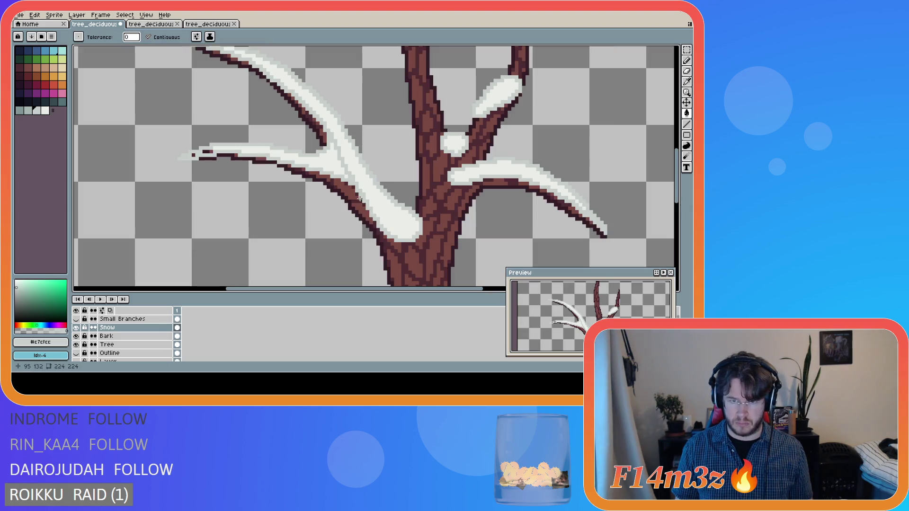
key(b)
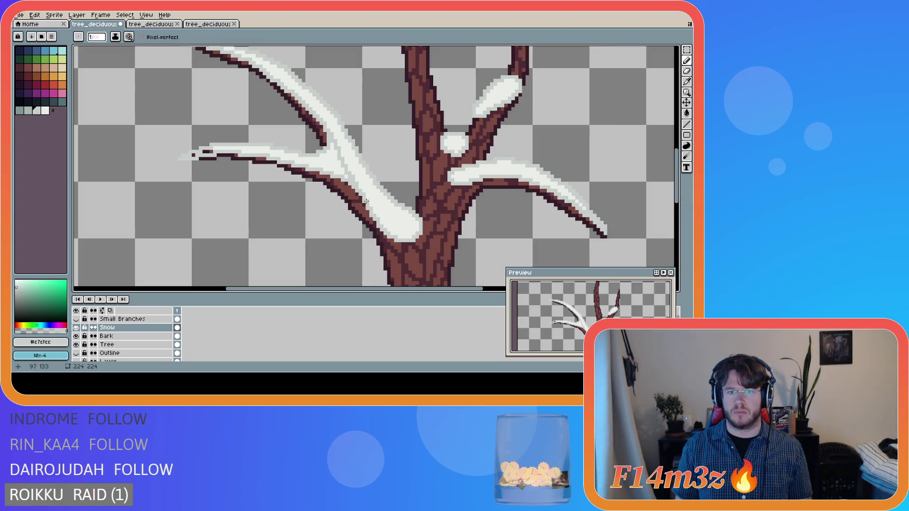
key(alt)
alt+click(231, 145)
drag(215, 151, 194, 155)
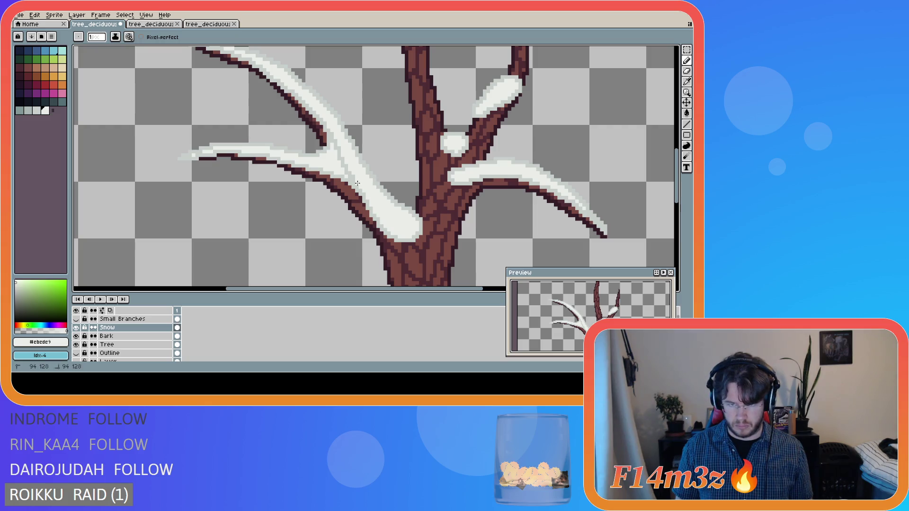
key(shift)
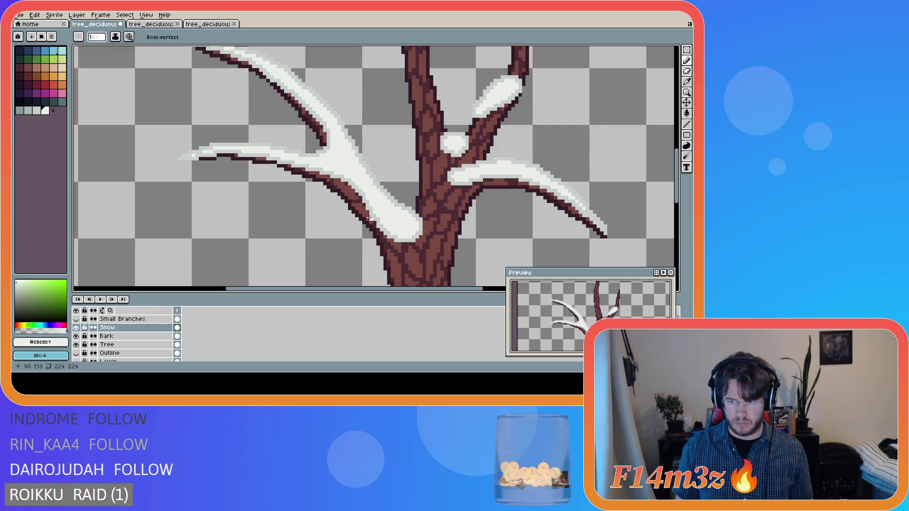
key(ctrl+s)
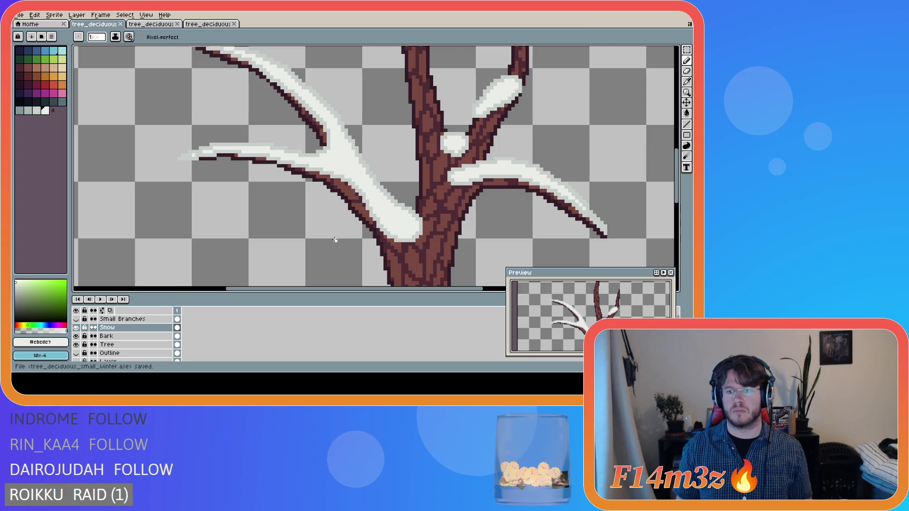
Centre the tree and zoom in on the upper-left branch junction at the trunk
scroll(341, 245, down, 2)
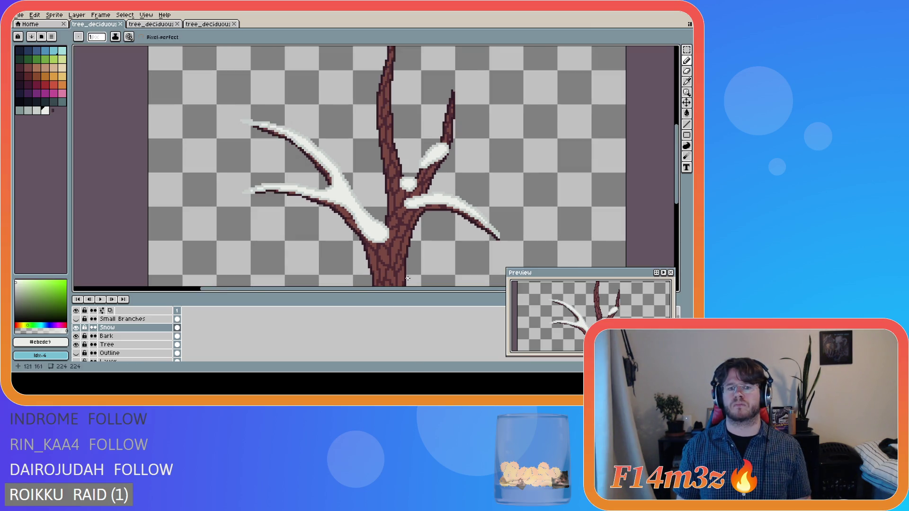
drag(677, 194, 681, 211)
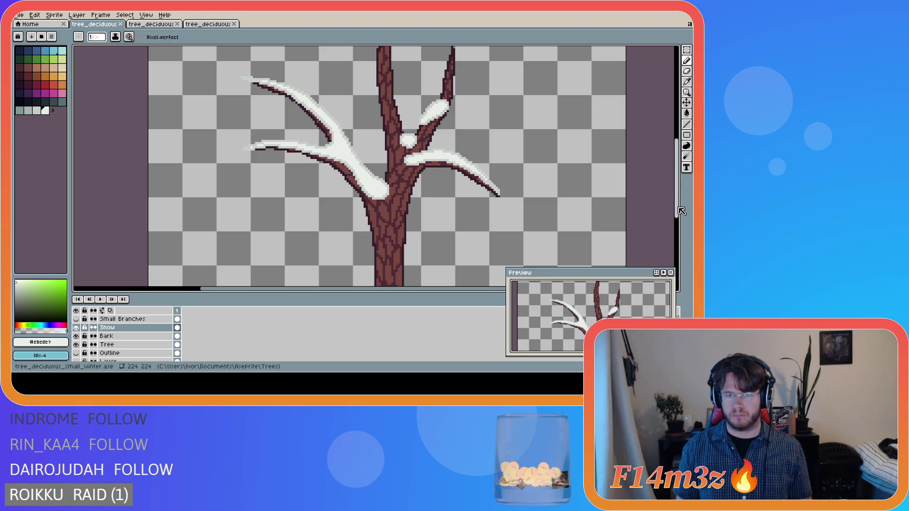
scroll(530, 212, down, 3)
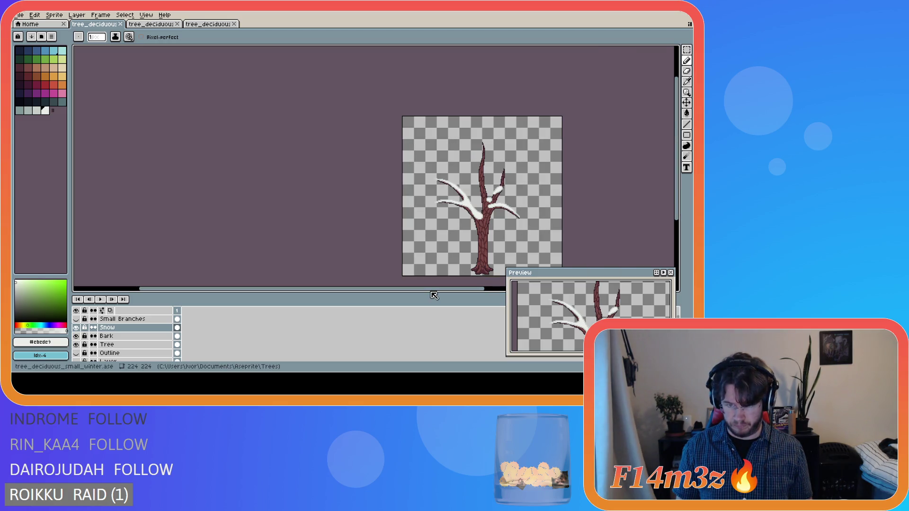
drag(442, 289, 506, 289)
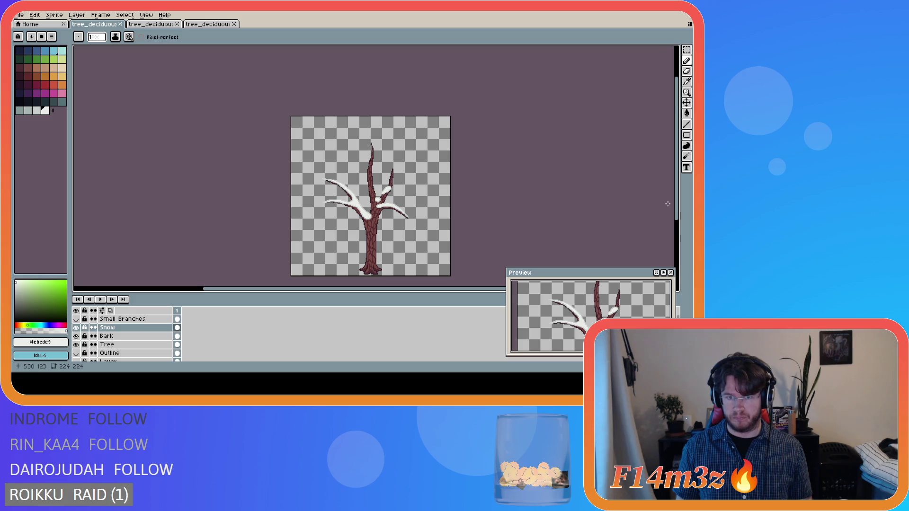
drag(677, 147, 677, 157)
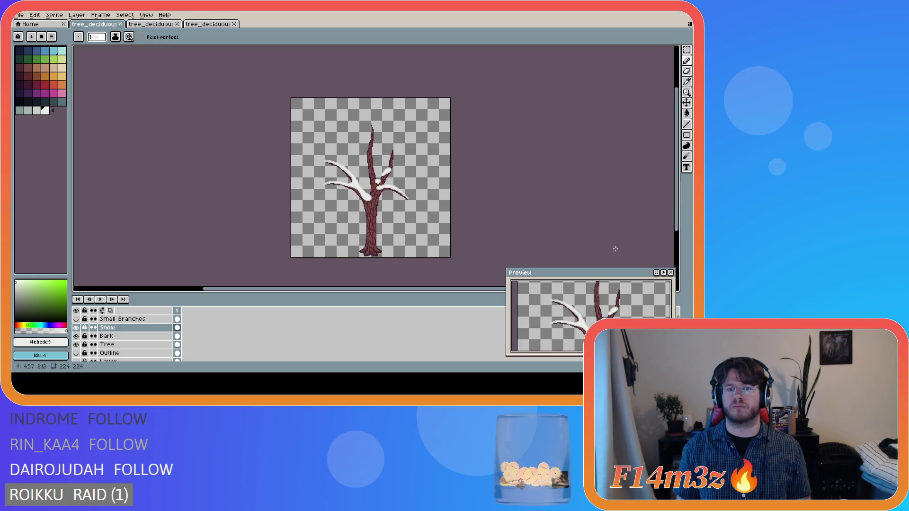
drag(416, 297, 446, 296)
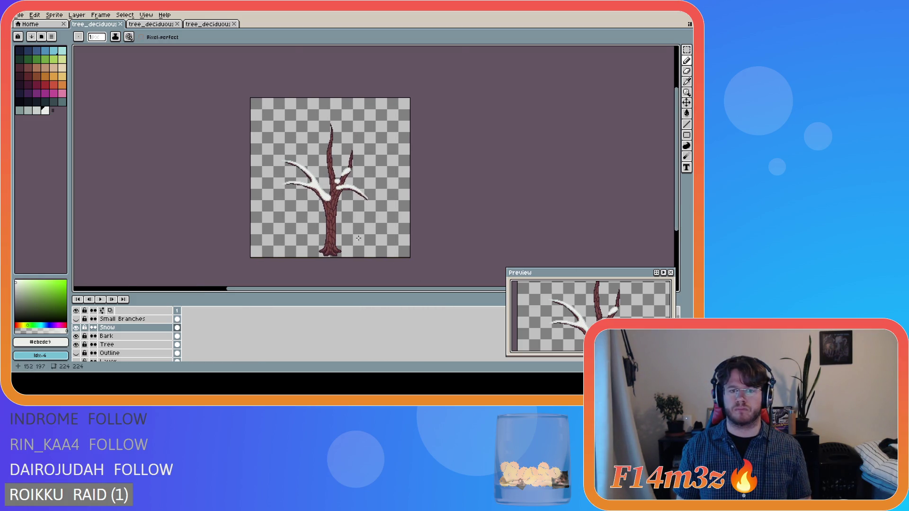
scroll(349, 233, up, 3)
scroll(240, 98, up, 1)
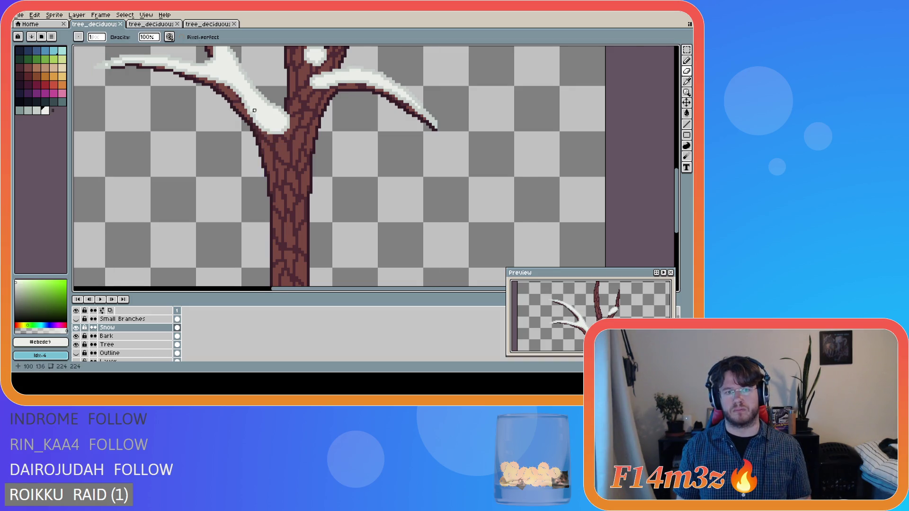
Shade the snow's lower edge with darker #c7cfcc, then erase a few edge pixels
scroll(250, 99, up, 1)
scroll(236, 93, up, 1)
alt+click(237, 92)
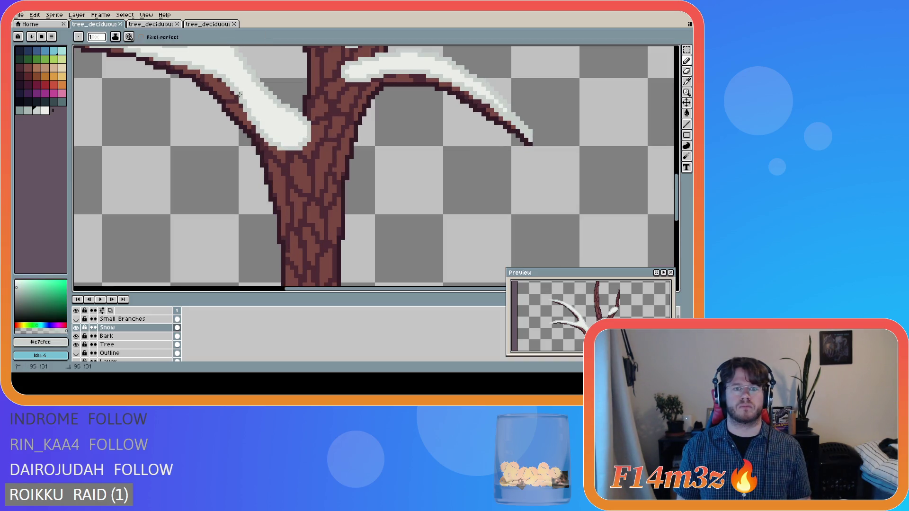
drag(262, 128, 289, 150)
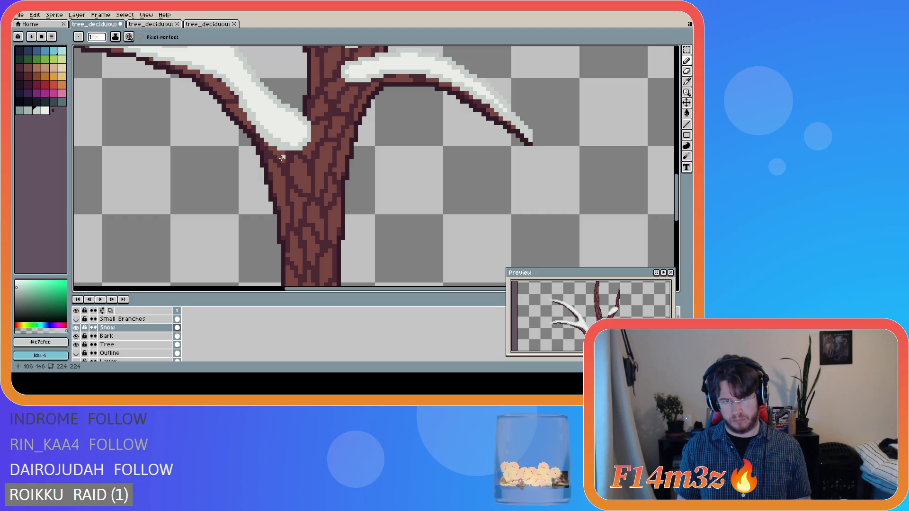
key(e)
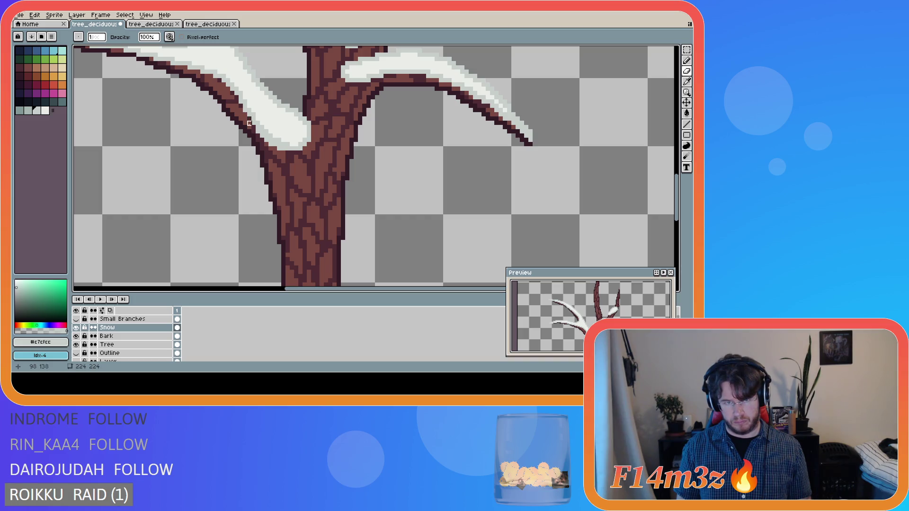
click(258, 131)
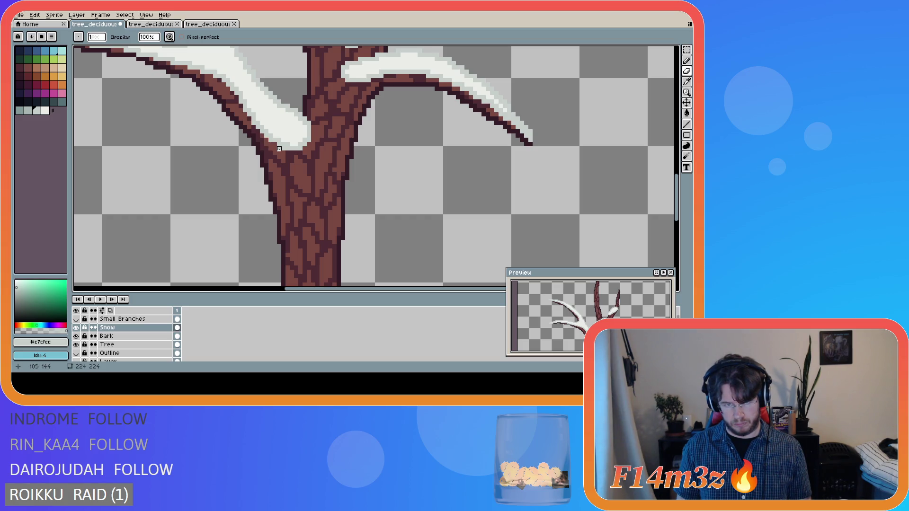
Undo the erase, save the file, and show the Small Branches layer
scroll(325, 203, down, 2)
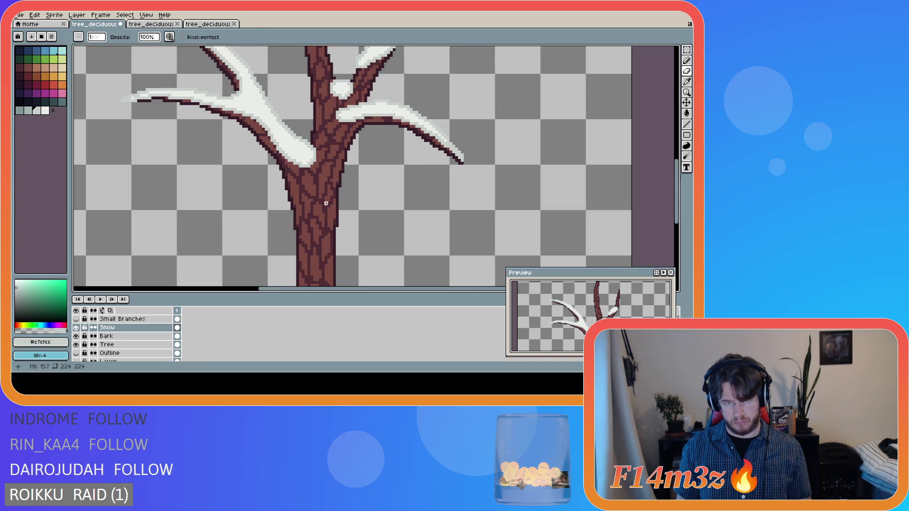
scroll(326, 203, down, 1)
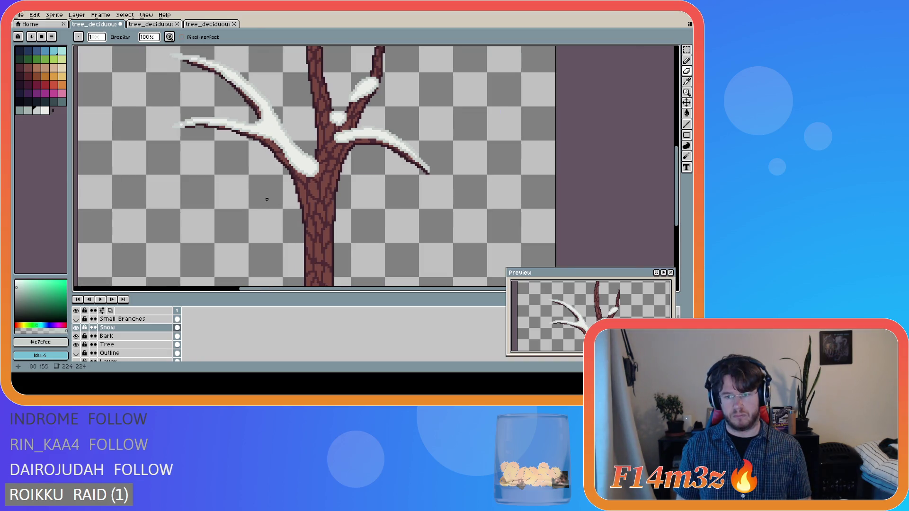
key(ctrl+z)
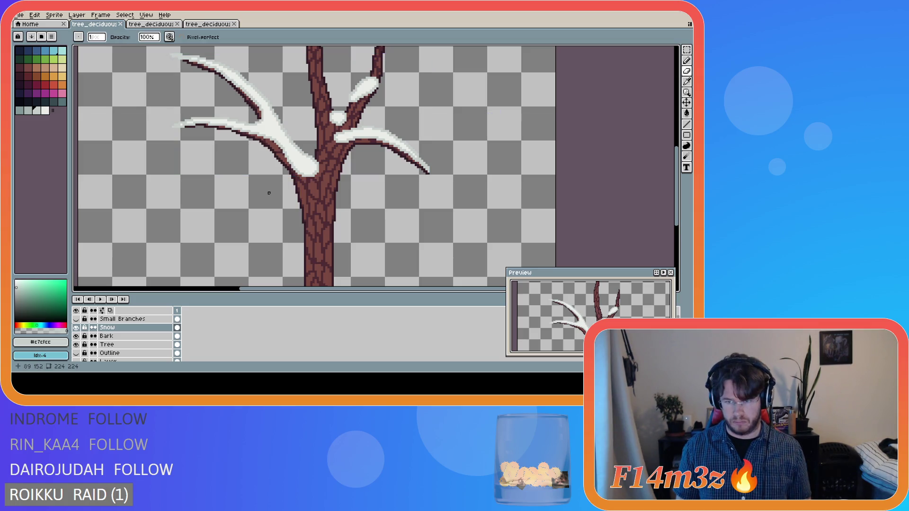
key(ctrl+s)
scroll(364, 180, down, 3)
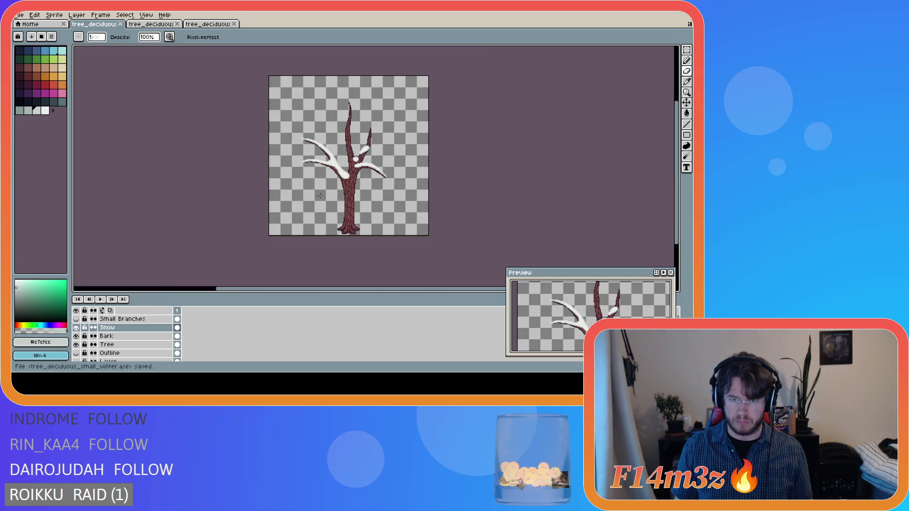
click(76, 318)
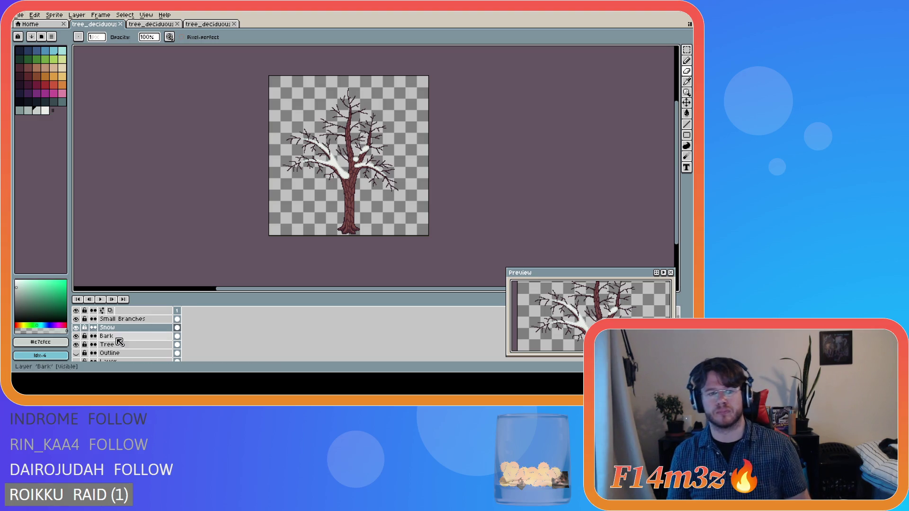
Hide the Small Branches layer again and zoom in on the bare treetop
click(77, 319)
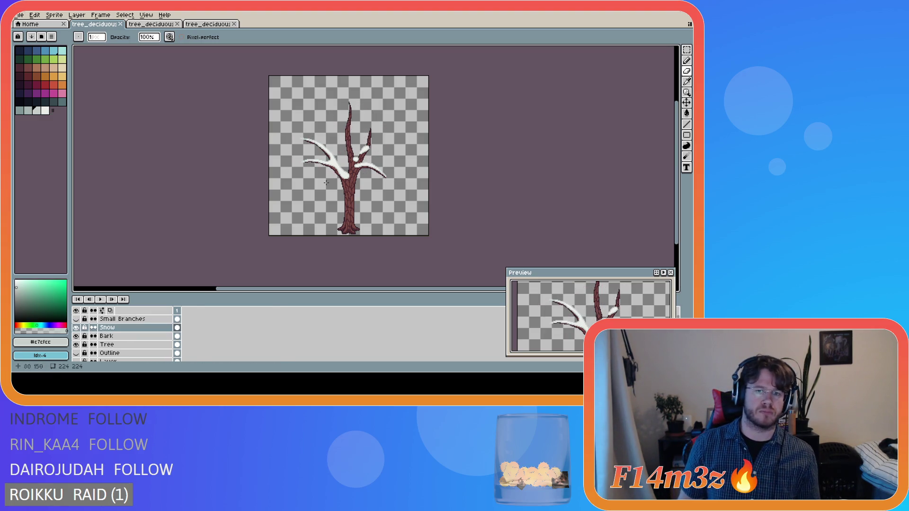
scroll(340, 156, up, 3)
key(i)
key(b)
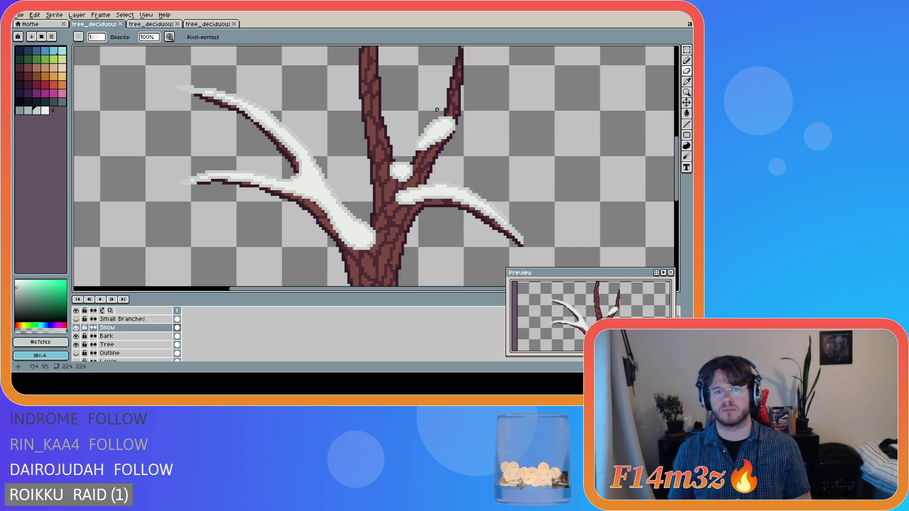
drag(677, 165, 678, 137)
key(e)
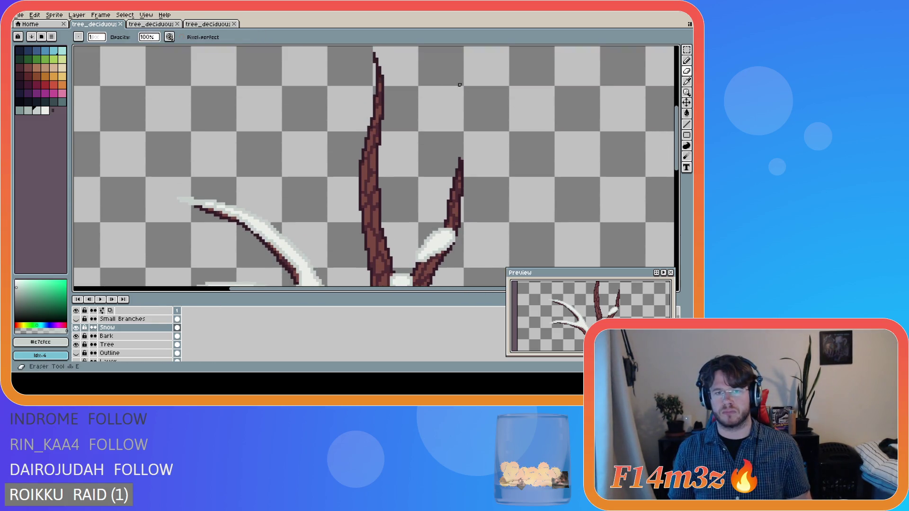
key(b)
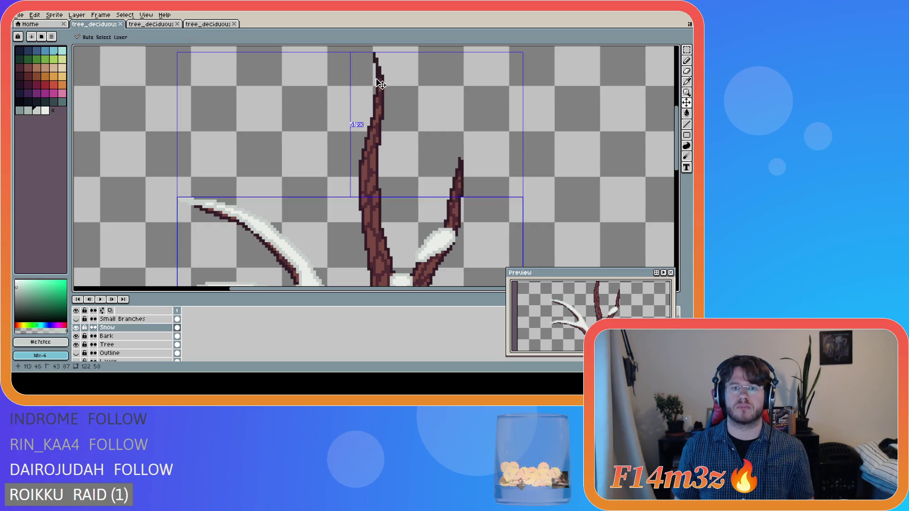
Draw white snow down the tall top branch from its tip, retrying strokes until it fits
drag(374, 54, 374, 112)
key(ctrl+z)
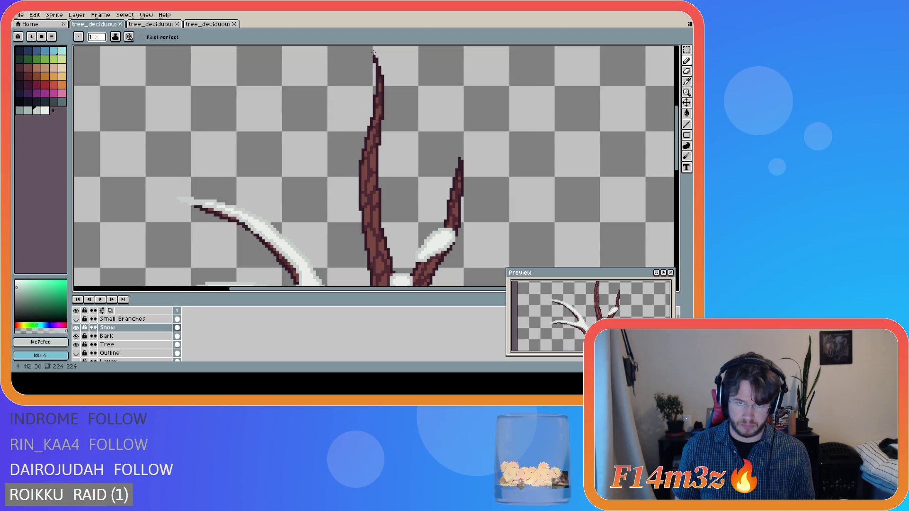
drag(375, 60, 376, 97)
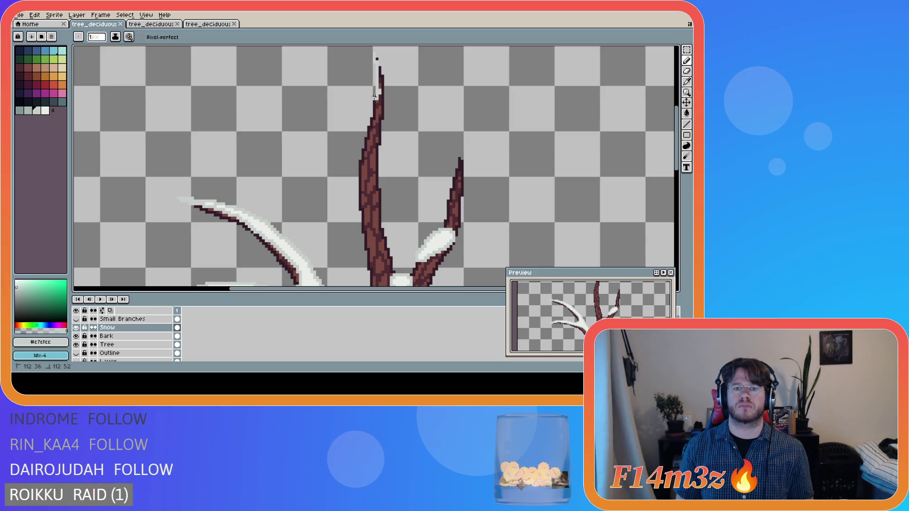
drag(374, 96, 351, 184)
key(ctrl+z)
mouse_move(373, 53)
mouse_down()
mouse_move(375, 101)
mouse_move(361, 151)
mouse_up()
scroll(378, 156, down, 3)
Finish the top-branch snow, shading with #ebede9 and #c7cfcc, and save tree_deciduous_small_winter.ase
drag(428, 155, 431, 170)
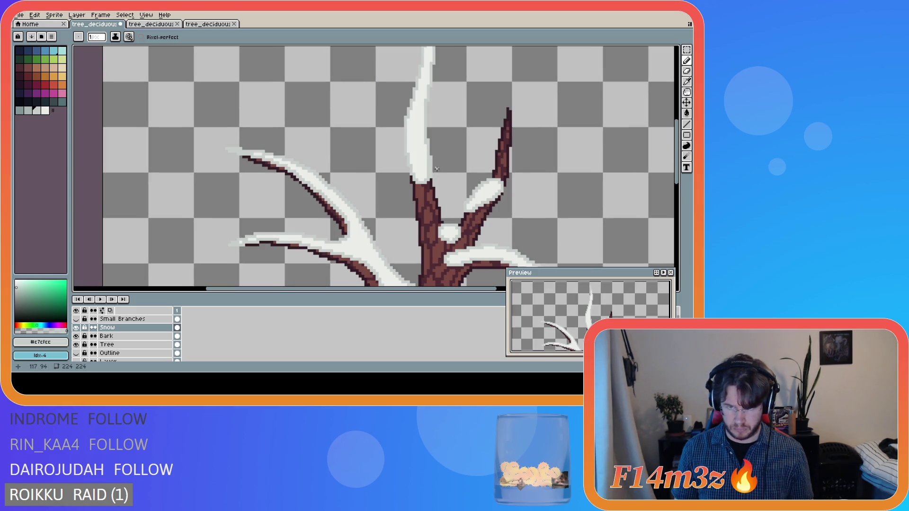
alt+click(425, 163)
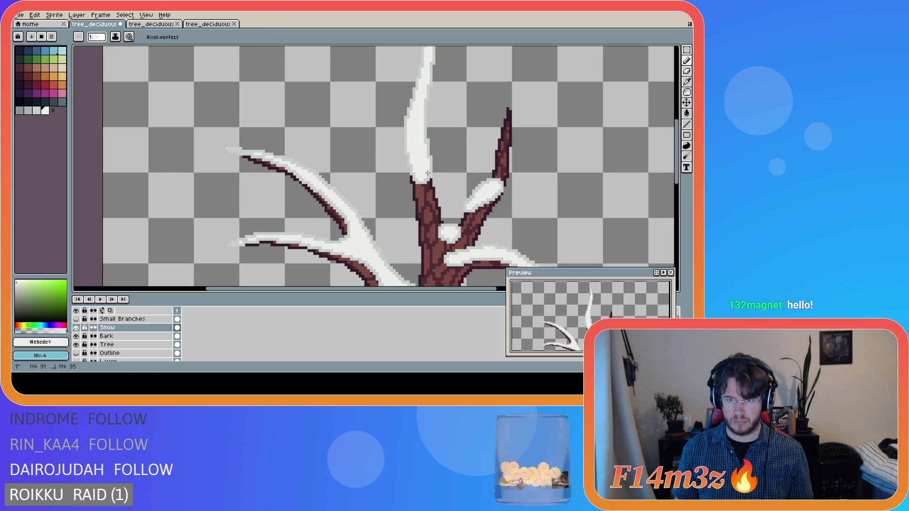
alt+click(426, 179)
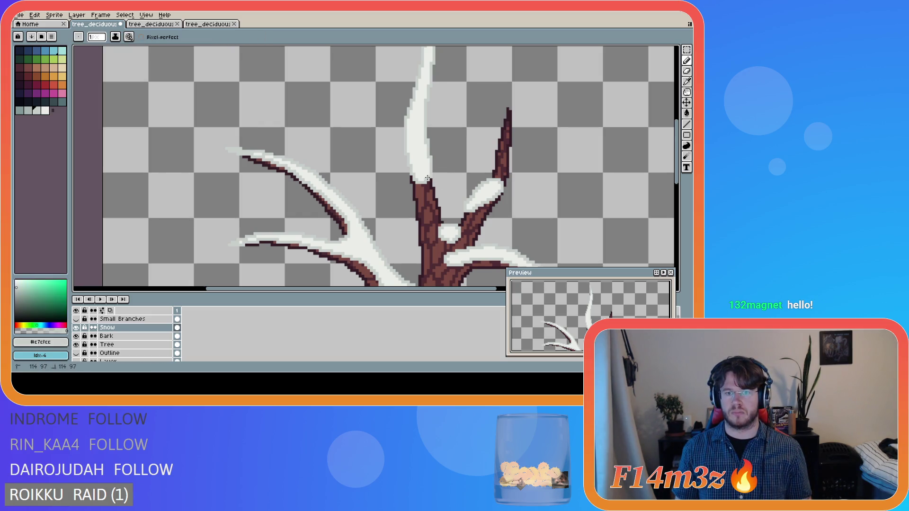
key(ctrl+s)
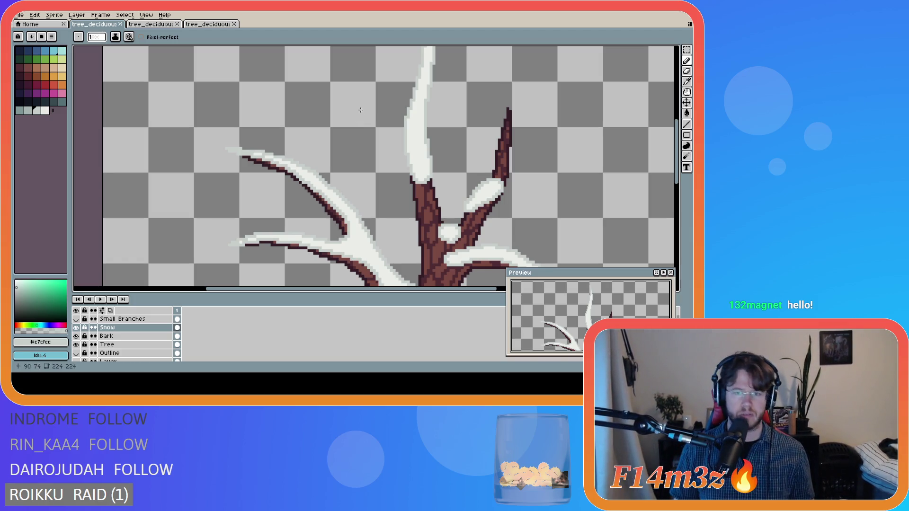
key(ctrl+s)
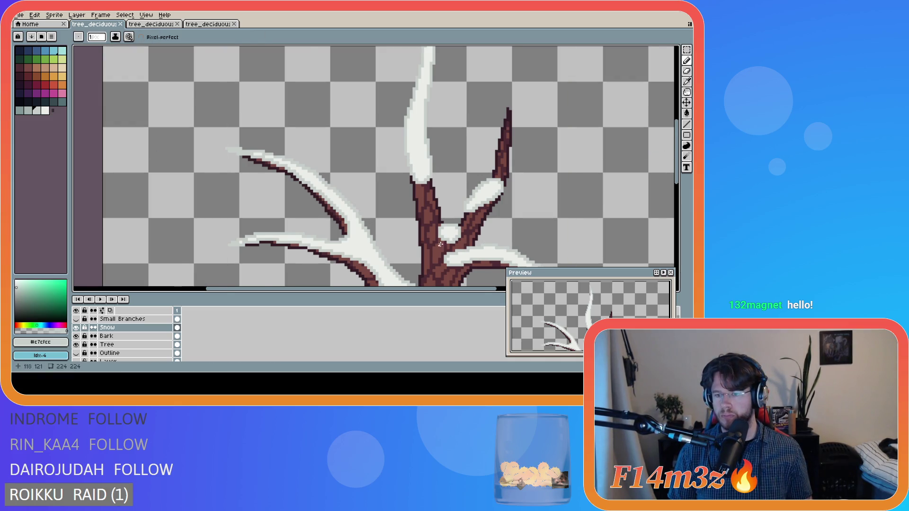
scroll(440, 241, up, 1)
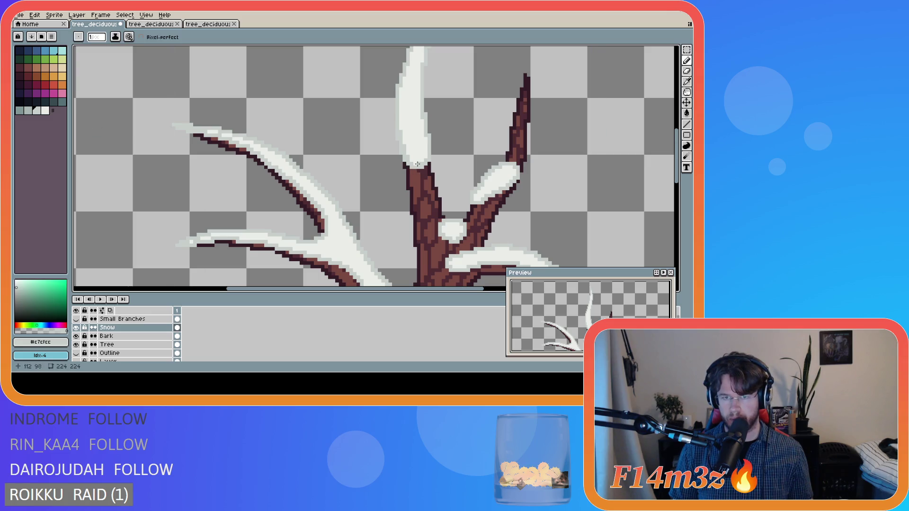
key(v)
key(b)
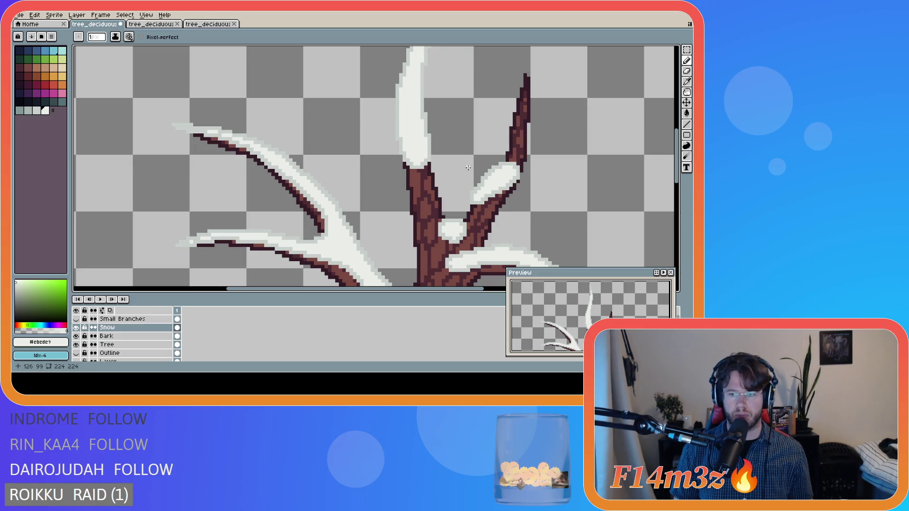
key(ctrl+s)
scroll(401, 261, down, 5)
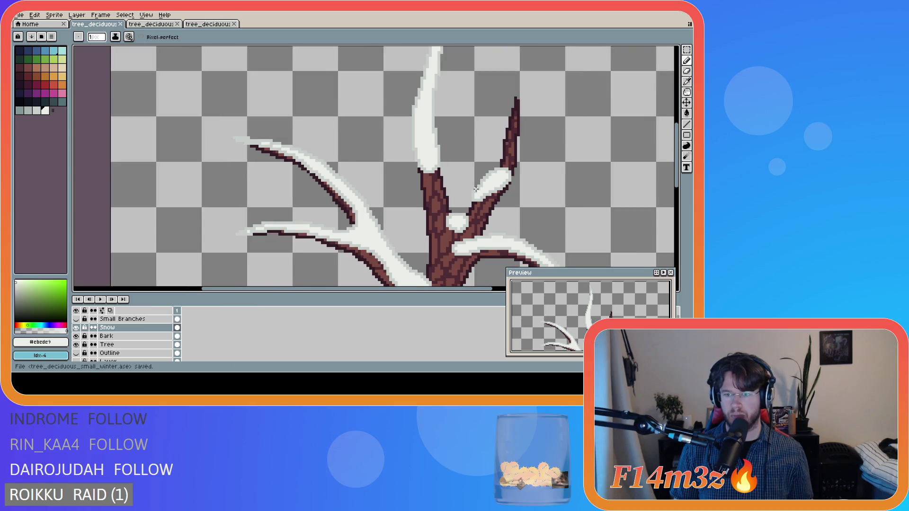
Recentre the view, show the Small Branches twigs, and save tree_deciduous_small_winter.ase
drag(379, 290, 447, 289)
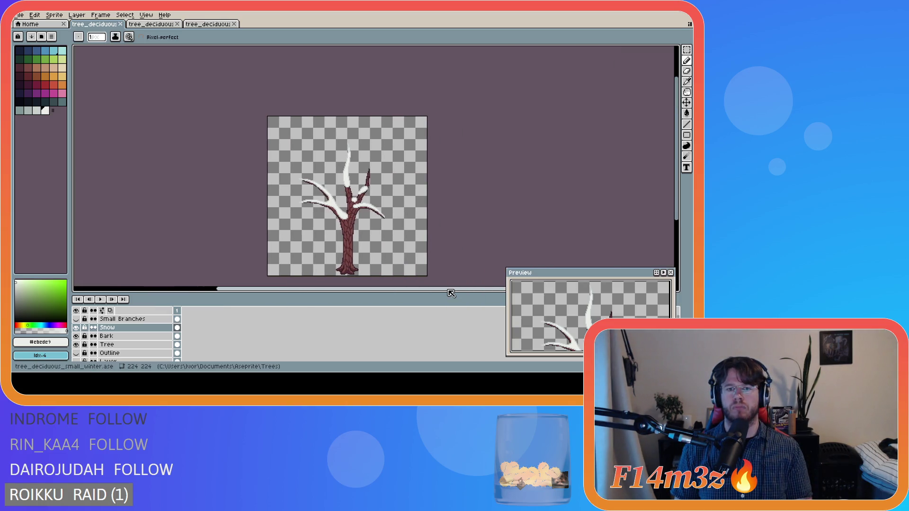
drag(679, 179, 679, 188)
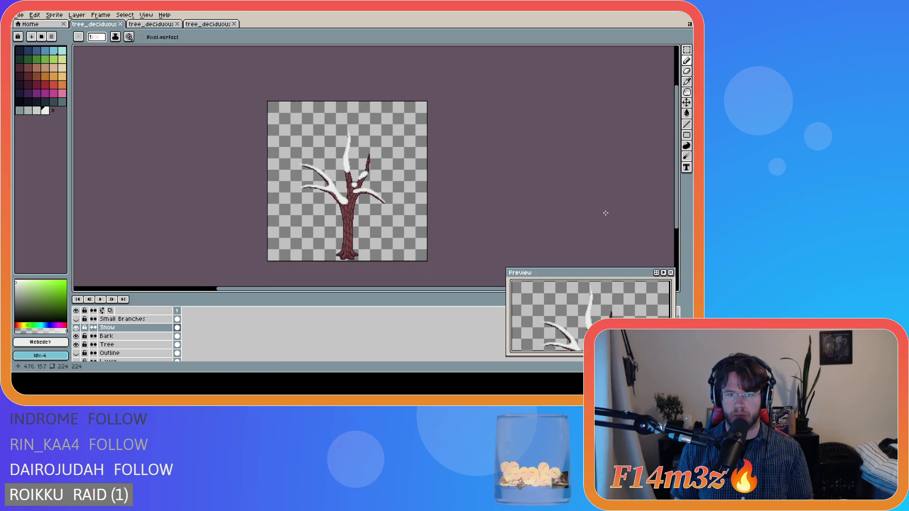
click(76, 319)
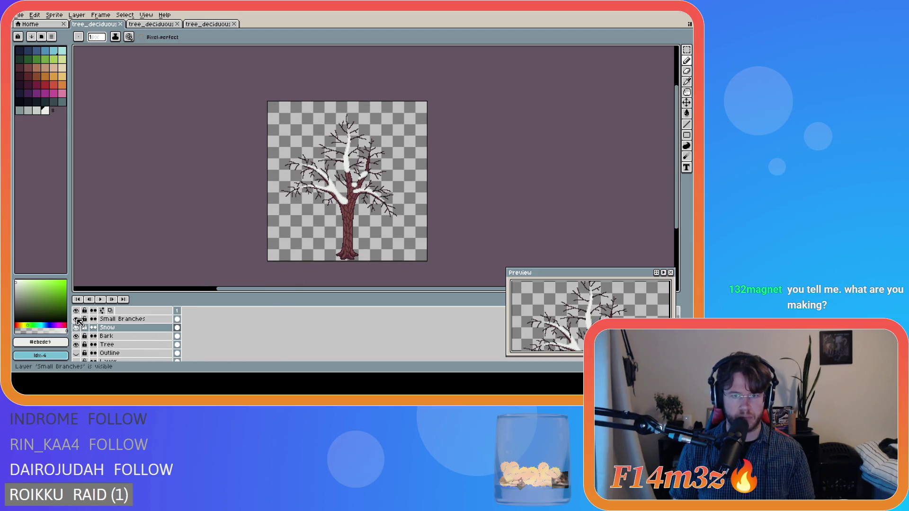
key(ctrl+s)
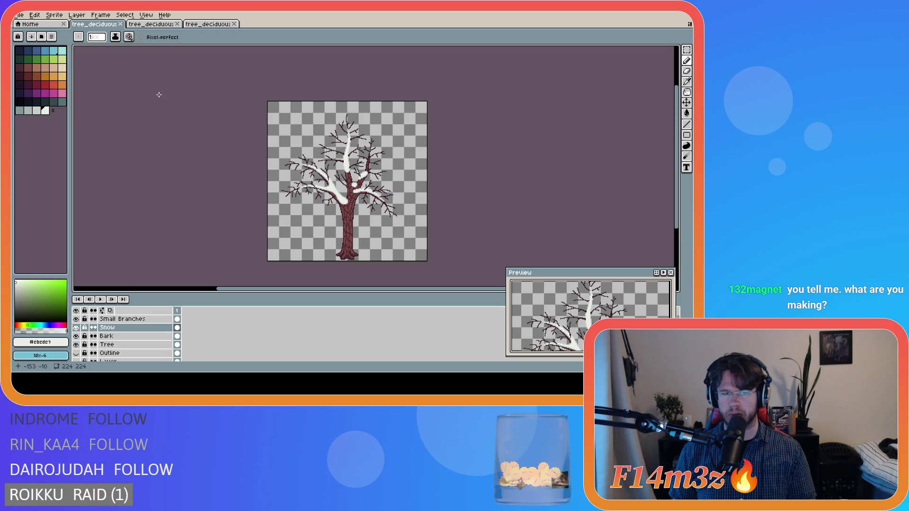
click(151, 24)
click(208, 24)
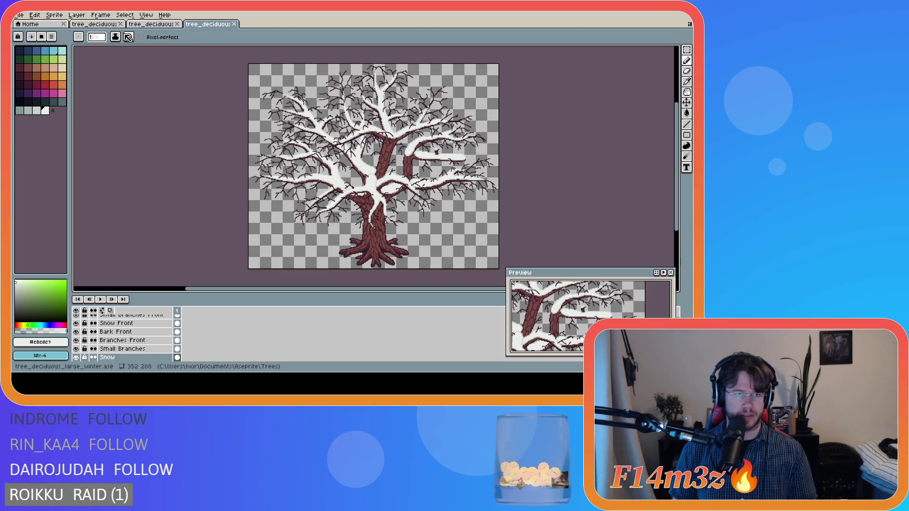
click(97, 24)
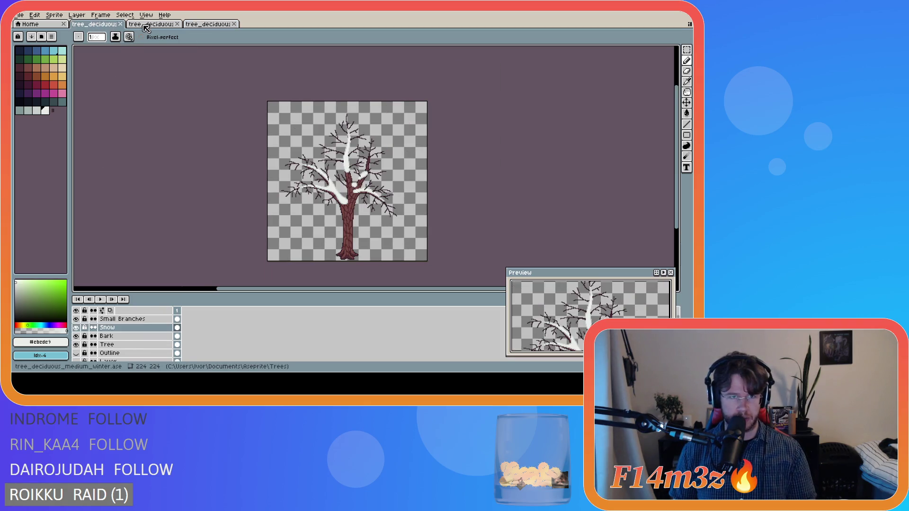
click(150, 23)
click(207, 24)
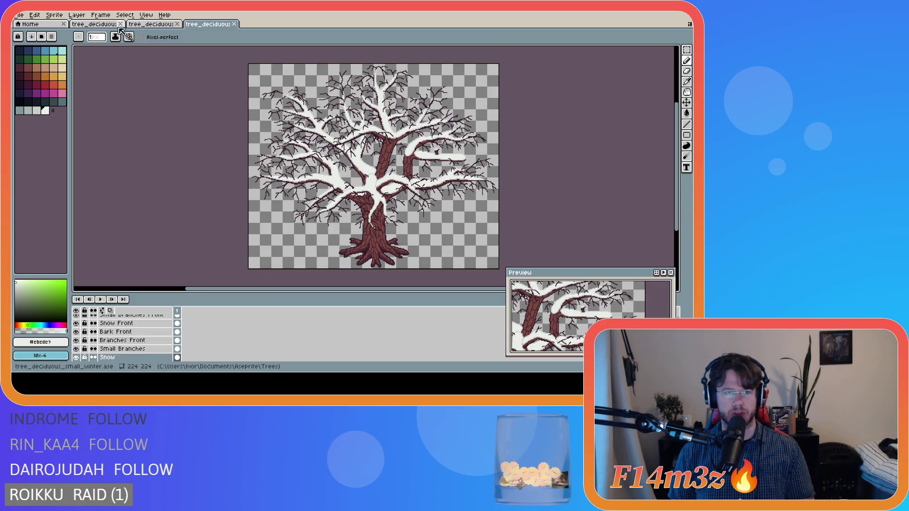
click(88, 25)
click(151, 24)
click(192, 24)
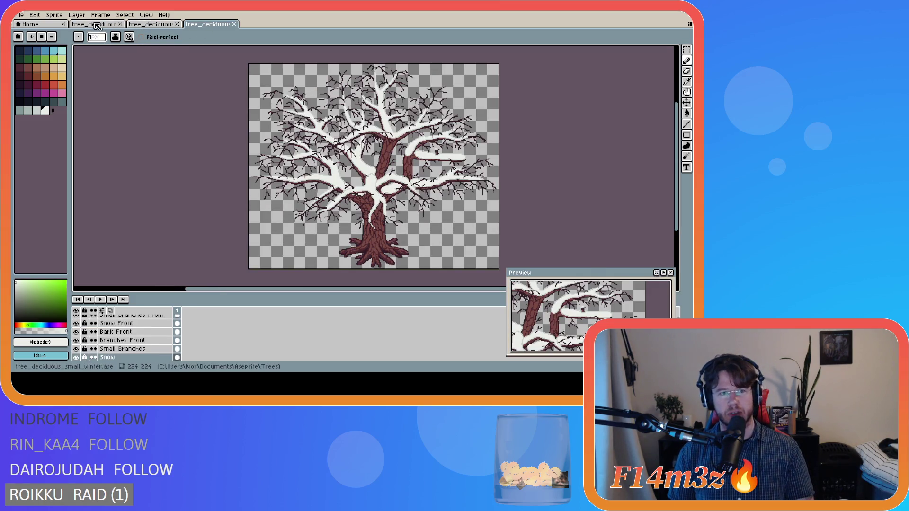
click(97, 24)
click(136, 26)
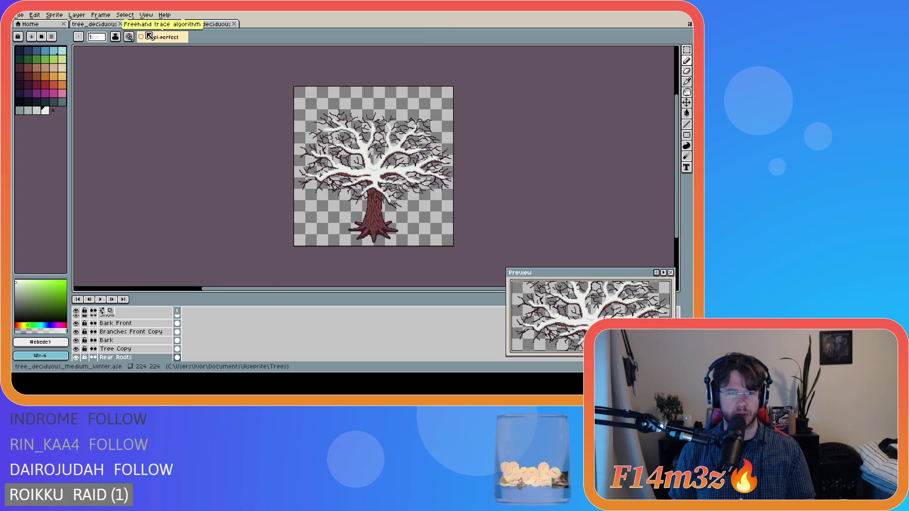
click(96, 24)
key(ctrl+Tab)
key(ctrl+Tab)
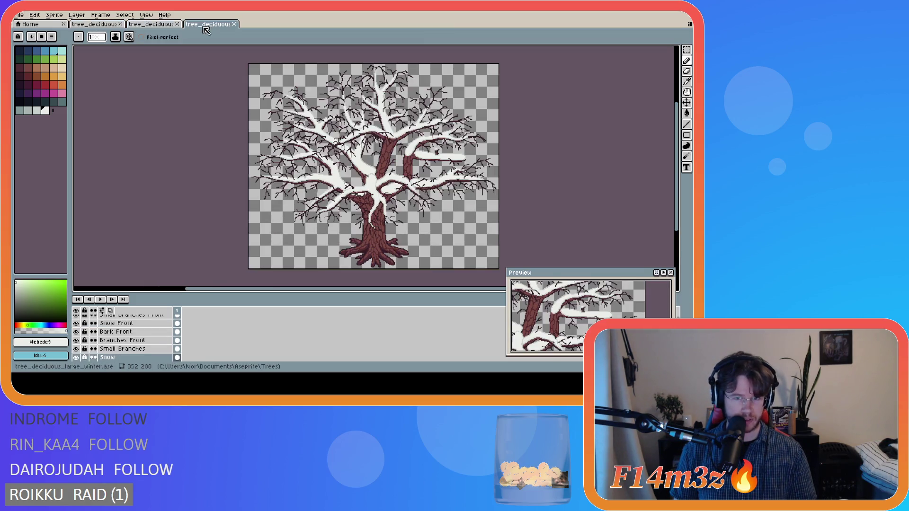
click(94, 25)
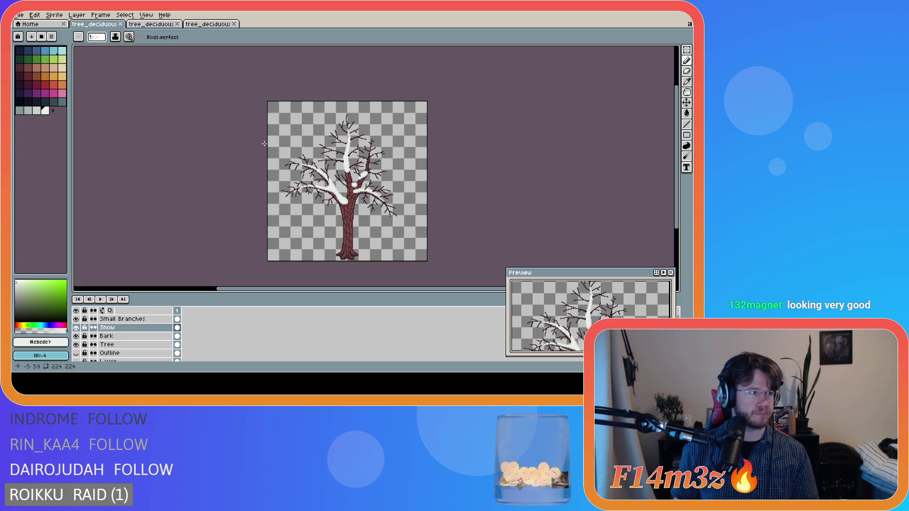
click(152, 24)
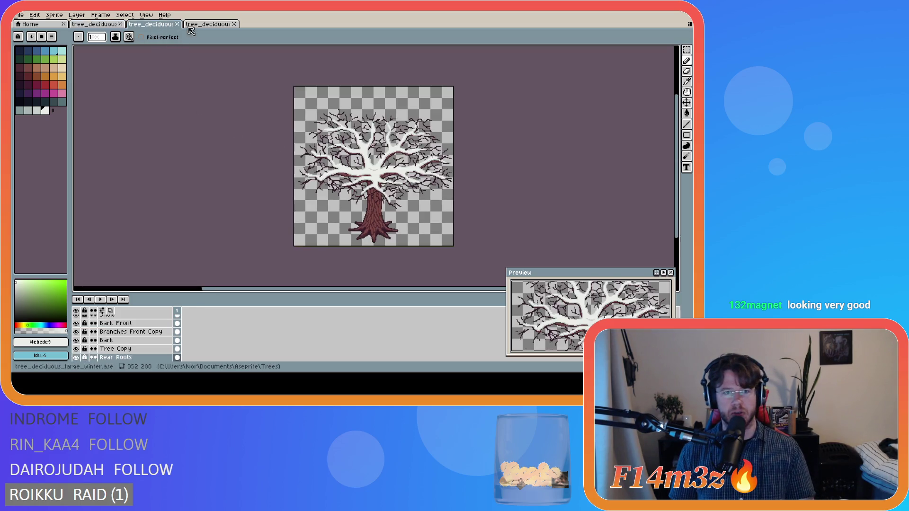
click(209, 24)
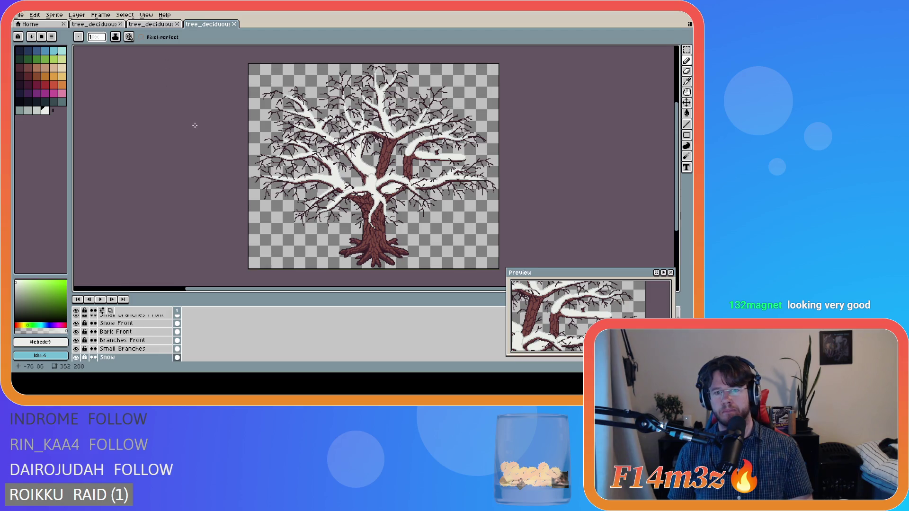
click(112, 24)
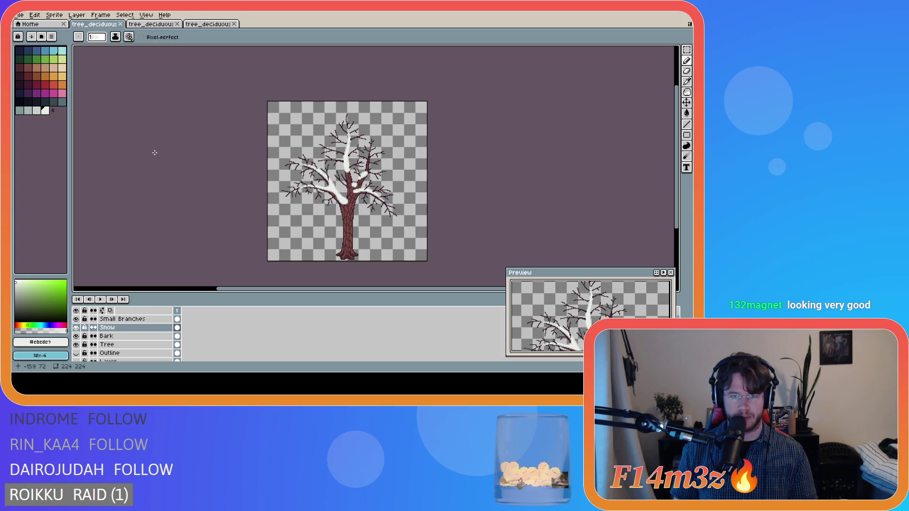
Zoom in on the upper branches, zoom back out, and save the small winter tree file
scroll(357, 162, up, 3)
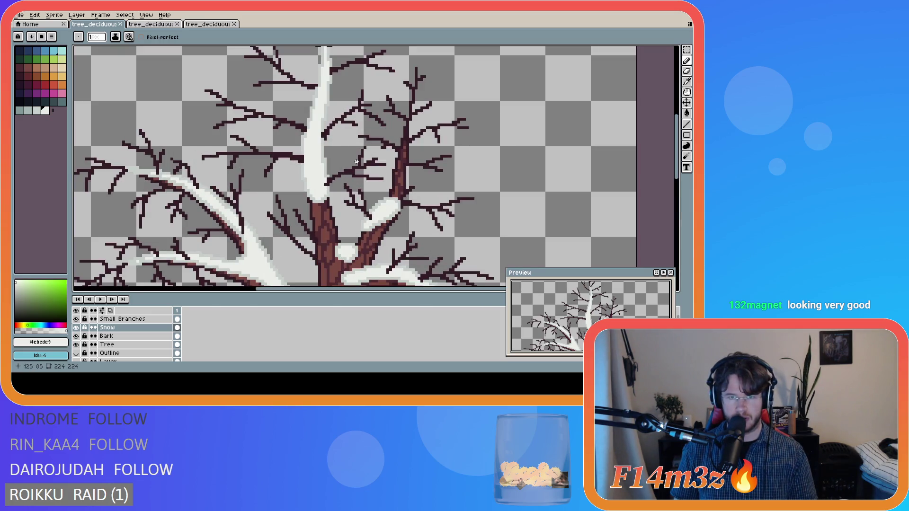
scroll(343, 155, down, 3)
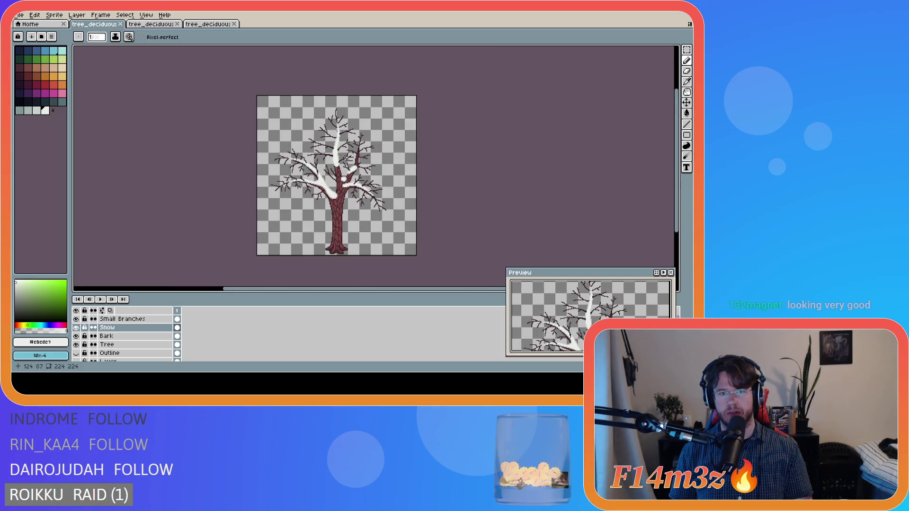
key(ctrl+s)
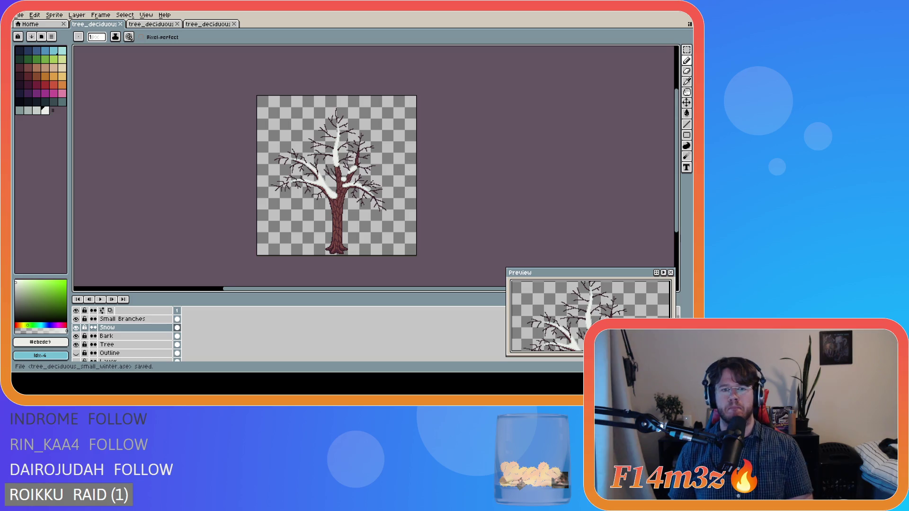
click(152, 24)
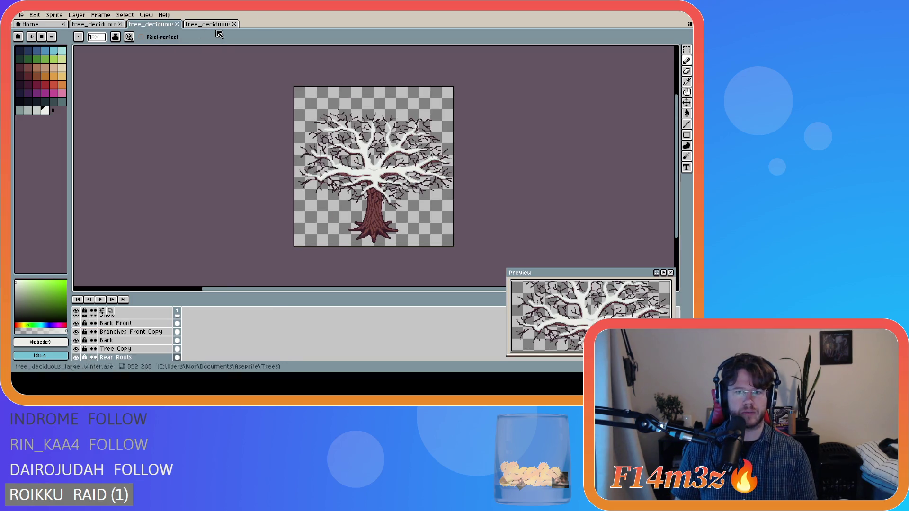
click(194, 25)
click(96, 24)
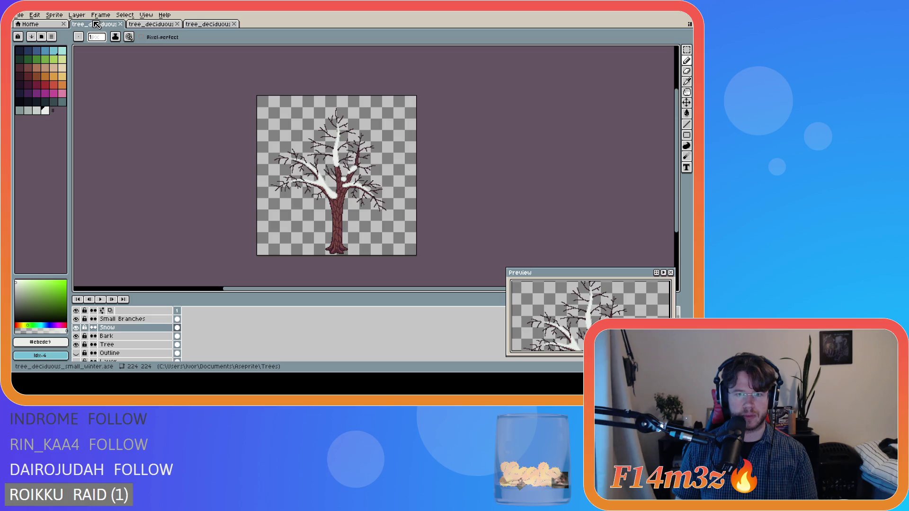
click(146, 25)
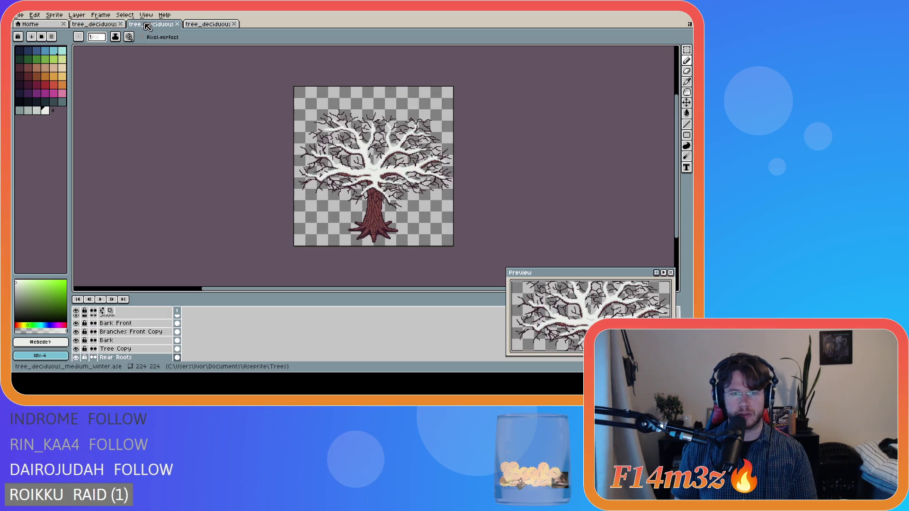
click(104, 24)
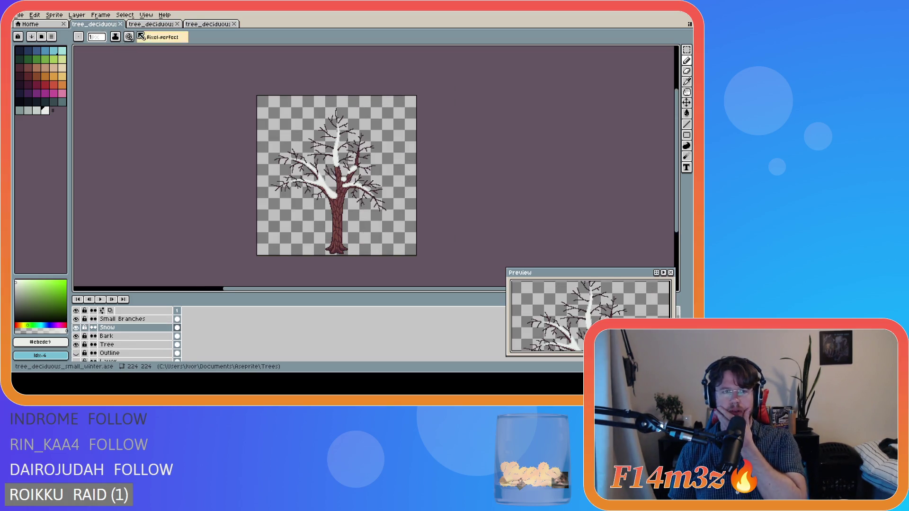
click(140, 24)
click(82, 25)
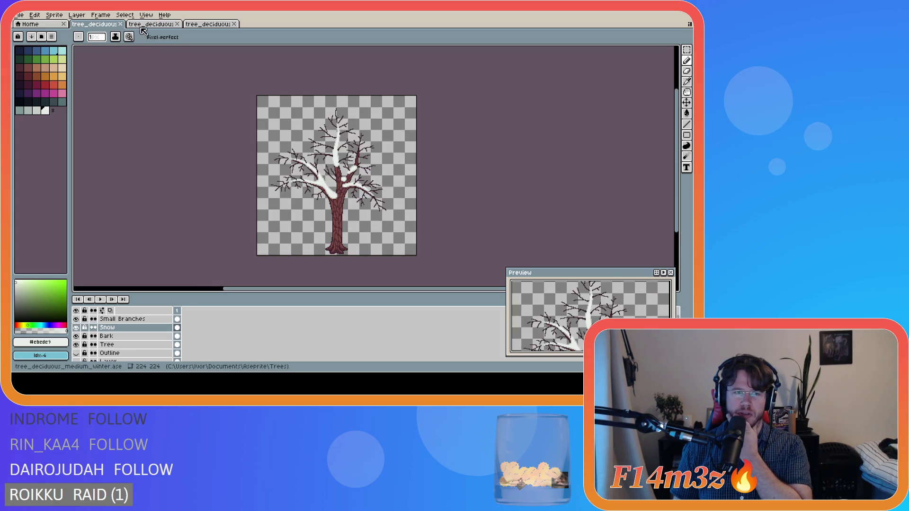
click(140, 25)
click(94, 25)
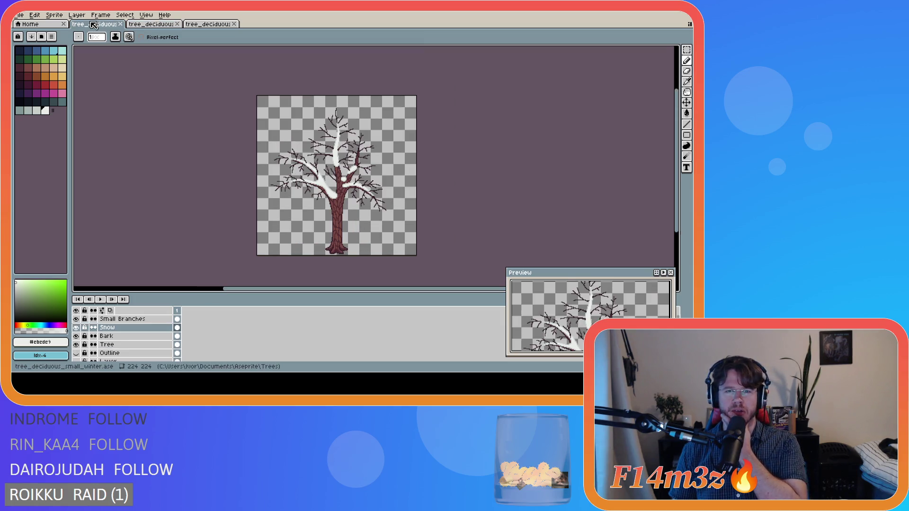
click(138, 25)
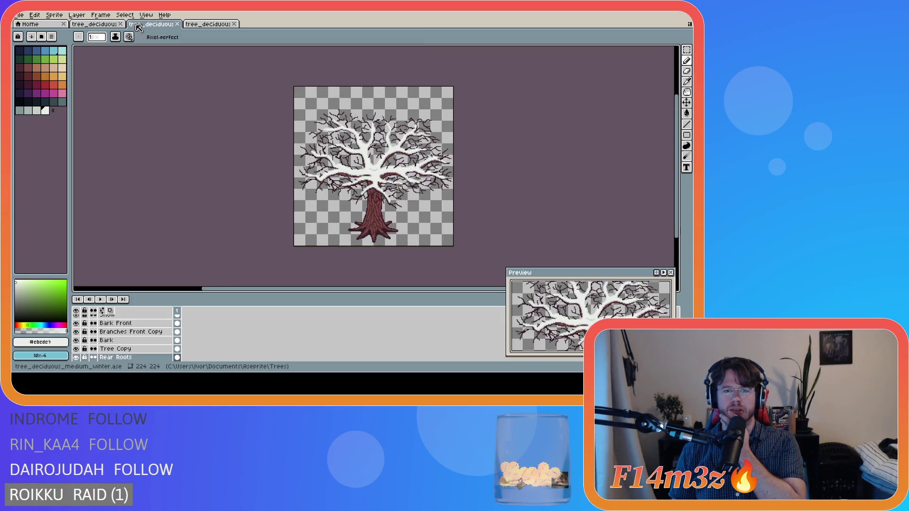
click(99, 26)
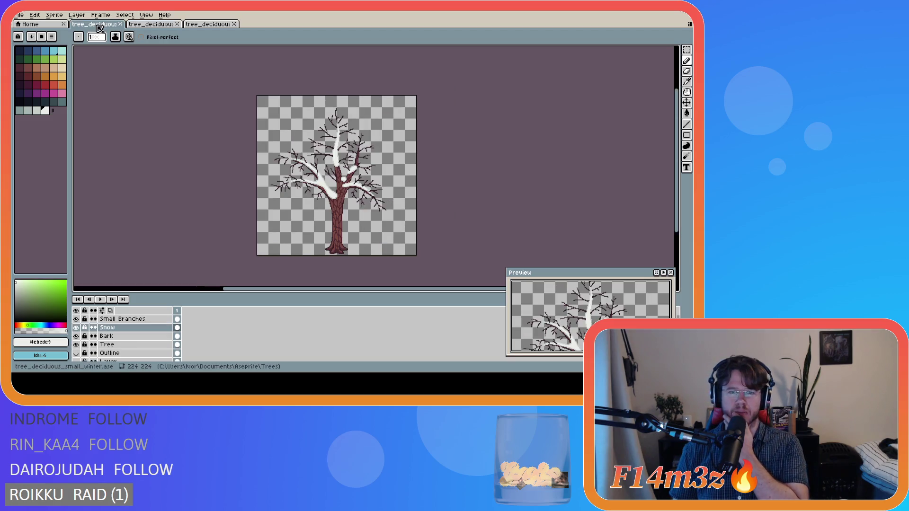
click(139, 27)
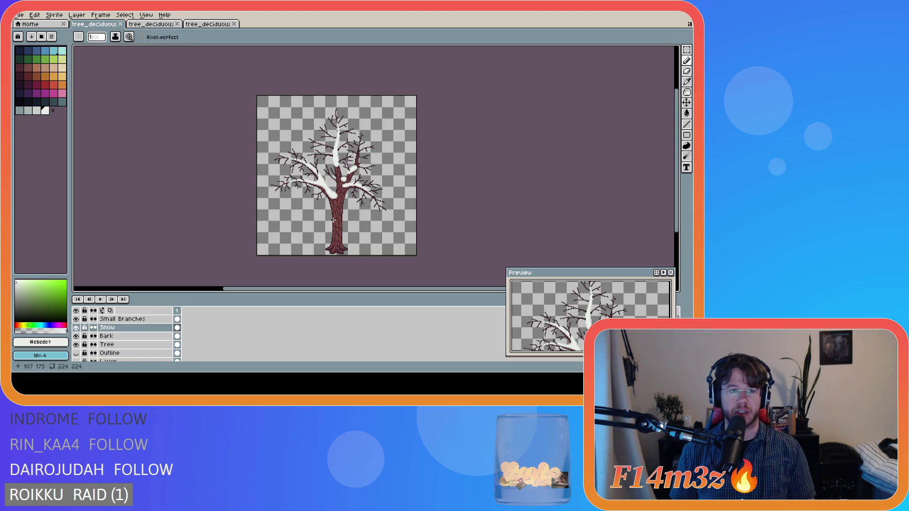
Zoom in and back out, then turn on the pixel grid with Ctrl+'
scroll(367, 229, up, 2)
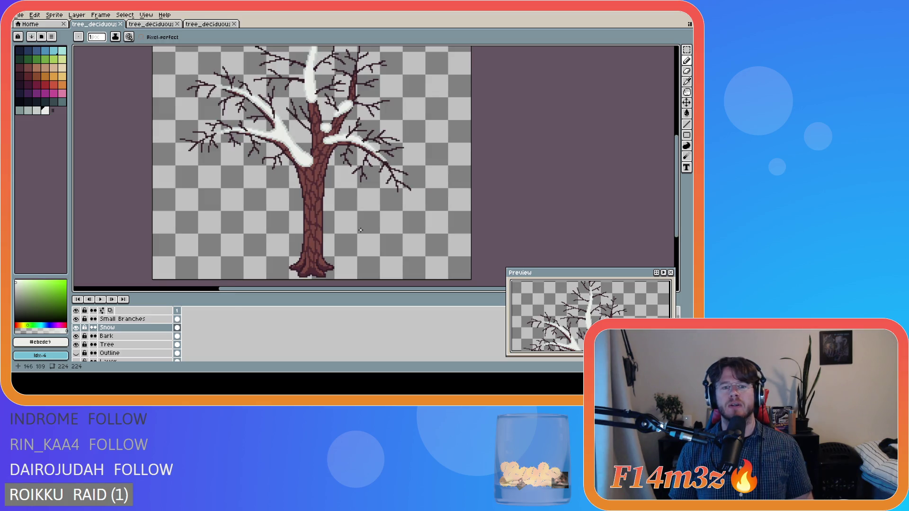
scroll(361, 230, down, 2)
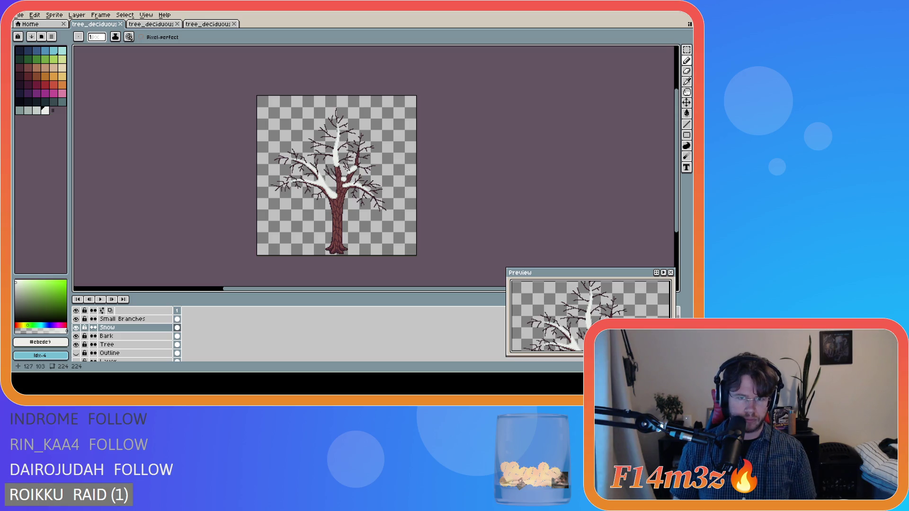
key(ctrl+apostrophe)
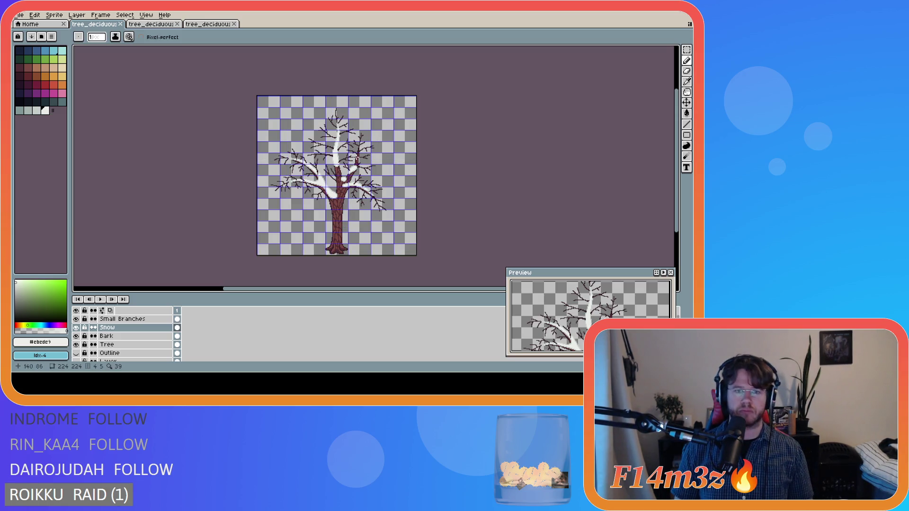
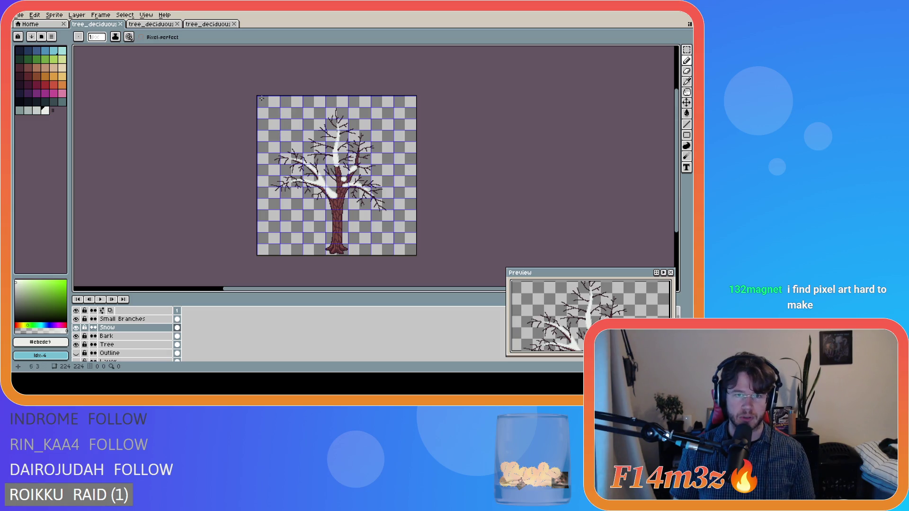
Check the snowy small tree sprite, then save it as tree_deciduous_small_winter.ase
scroll(259, 109, up, 2)
drag(291, 288, 365, 288)
scroll(362, 196, down, 2)
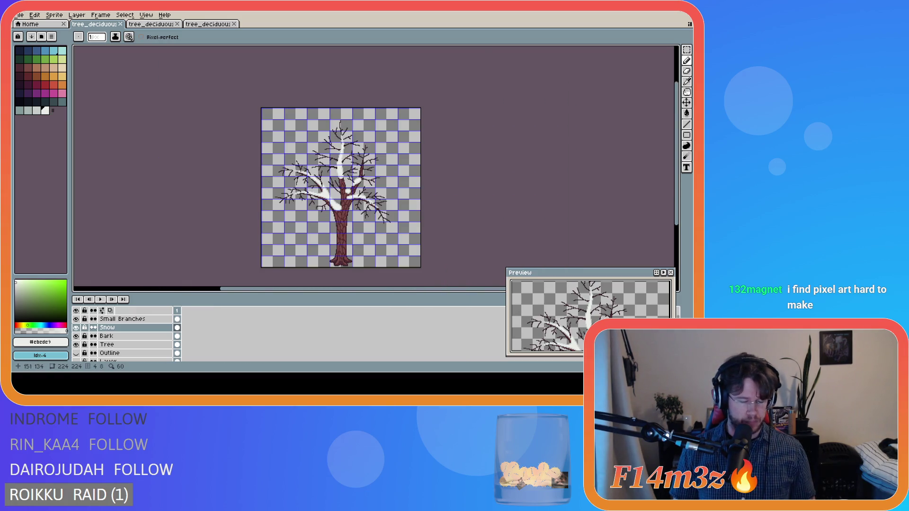
key(v)
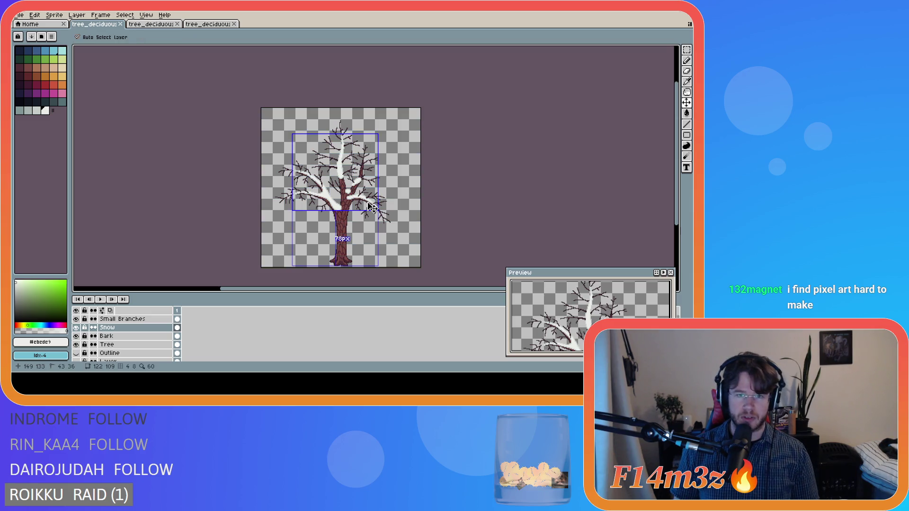
key(b)
drag(416, 291, 435, 290)
key(ctrl+s)
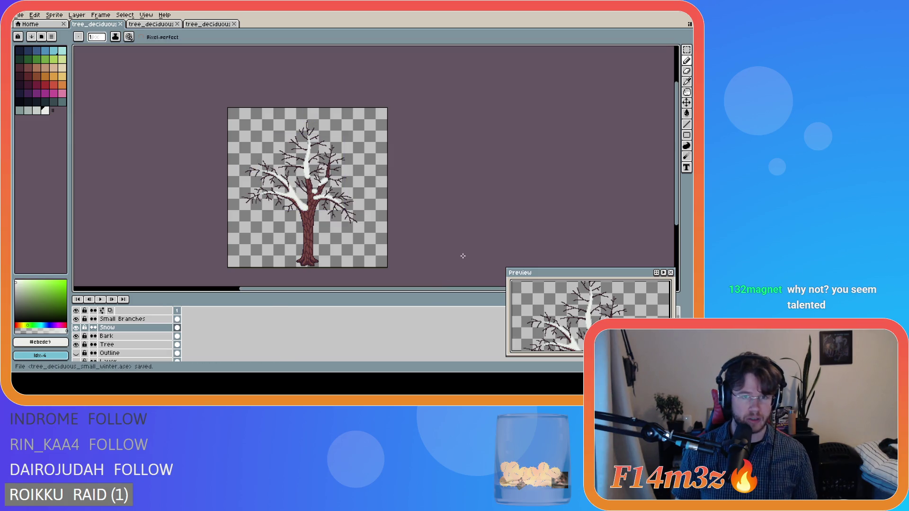
Zoom in and inspect the saved small winter tree's layers closely
scroll(325, 230, up, 1)
scroll(325, 230, down, 1)
scroll(325, 230, up, 1)
scroll(325, 230, down, 1)
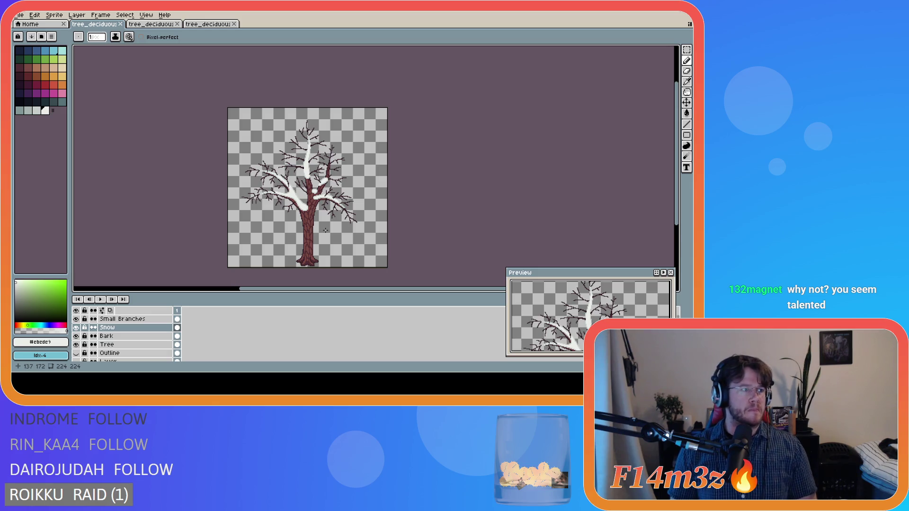
key(ctrl)
key(ctrl)
scroll(327, 194, up, 2)
scroll(328, 194, down, 2)
scroll(327, 194, up, 2)
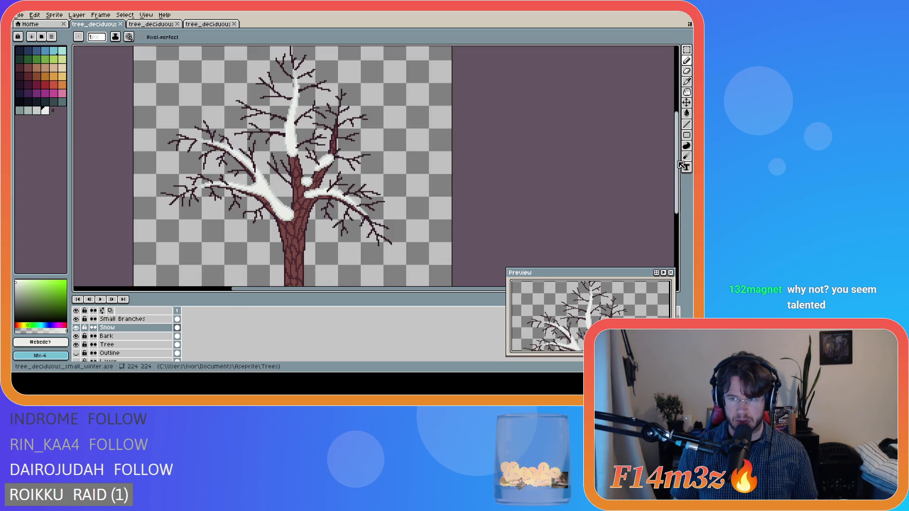
scroll(286, 211, down, 3)
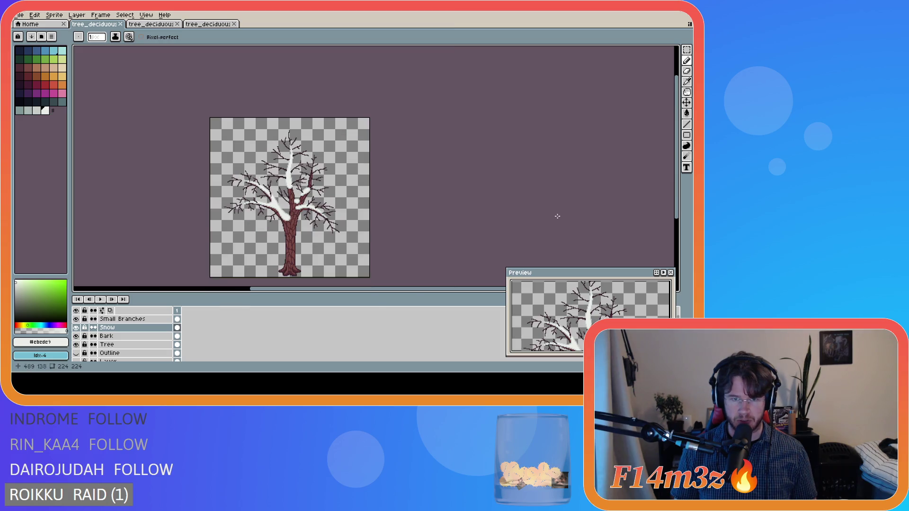
drag(349, 296, 341, 292)
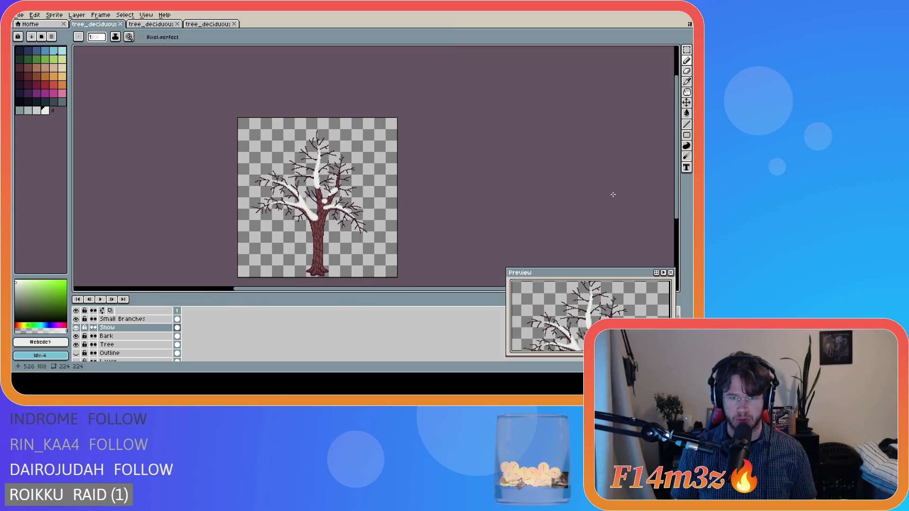
drag(676, 181, 676, 204)
scroll(313, 174, up, 1)
scroll(313, 174, down, 1)
key(m)
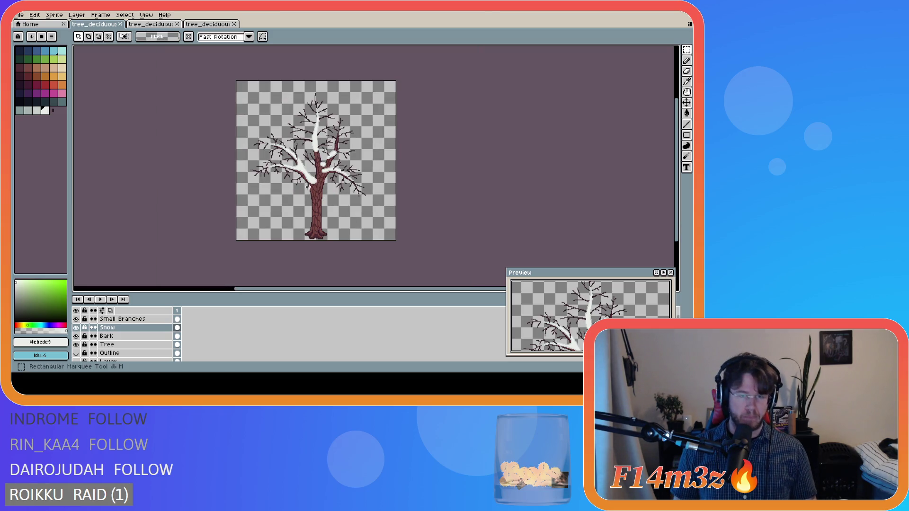
mouse_move(240, 84)
mouse_down()
mouse_move(340, 186)
mouse_move(394, 213)
mouse_up()
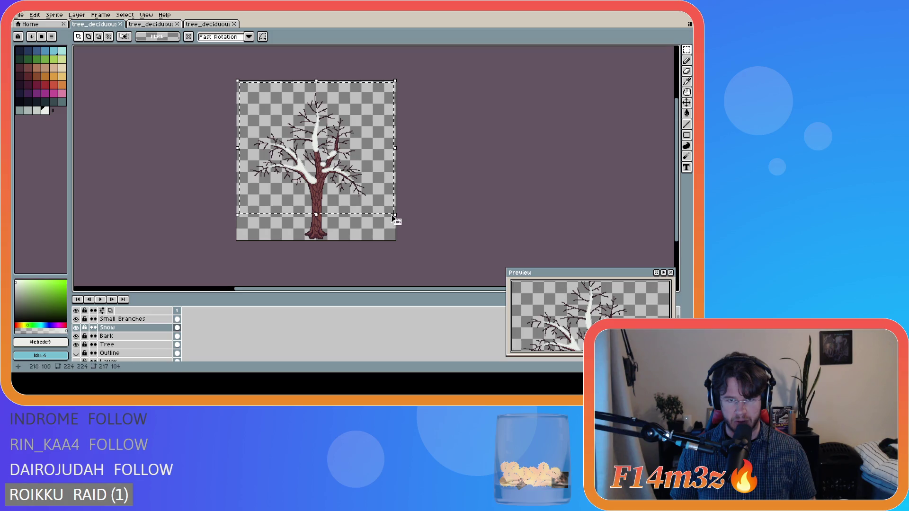
scroll(331, 217, up, 4)
scroll(332, 217, down, 1)
scroll(331, 217, down, 2)
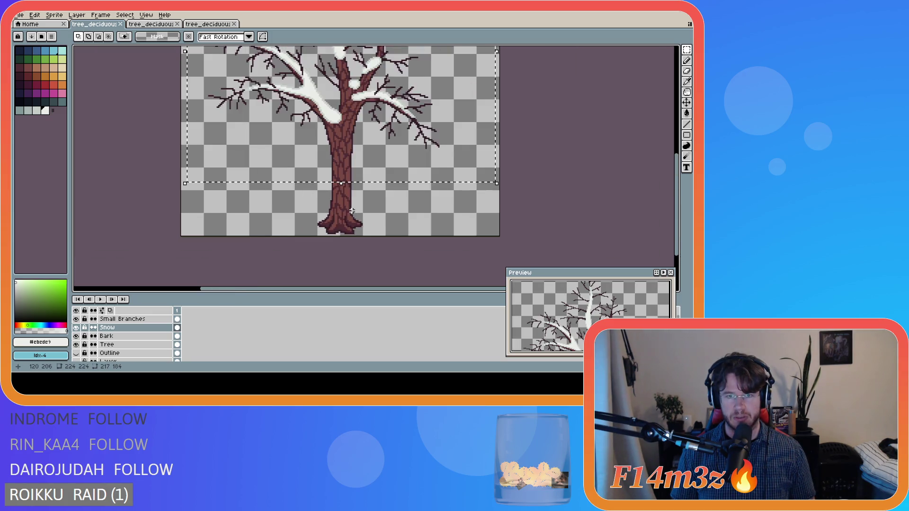
scroll(359, 202, up, 1)
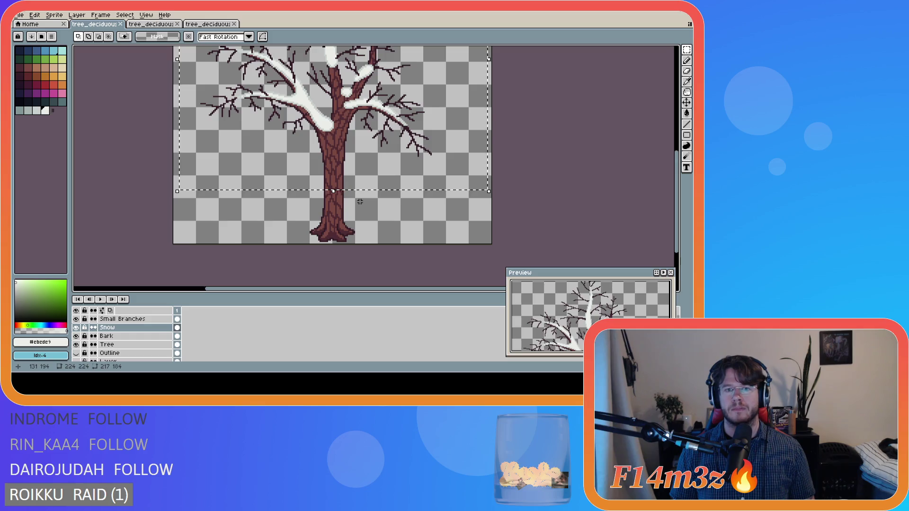
scroll(359, 202, down, 1)
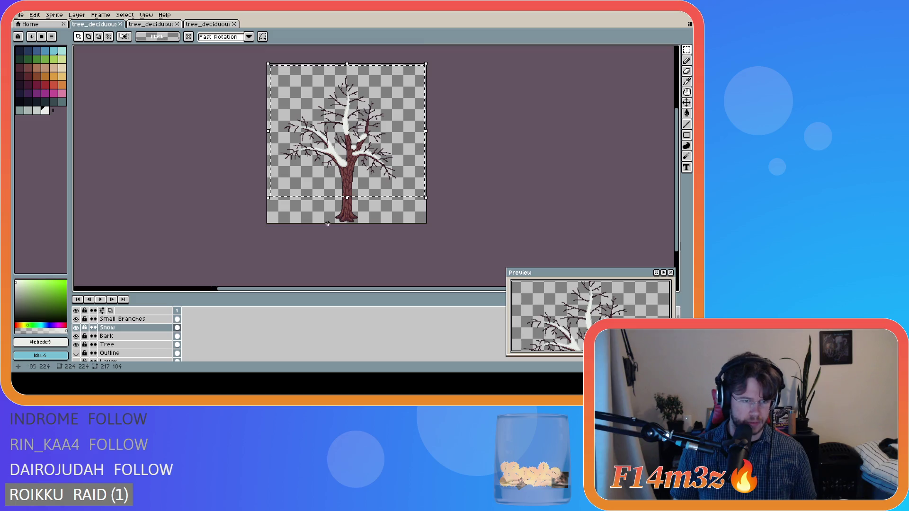
click(482, 161)
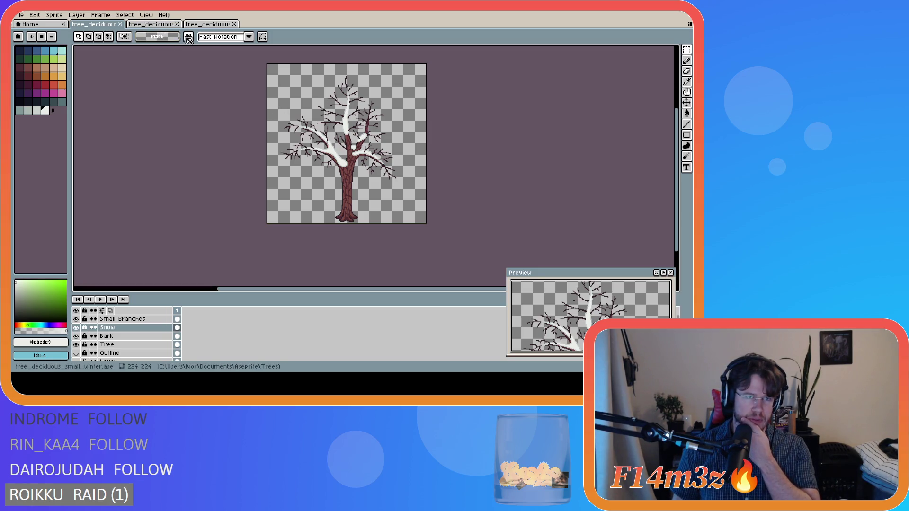
click(686, 103)
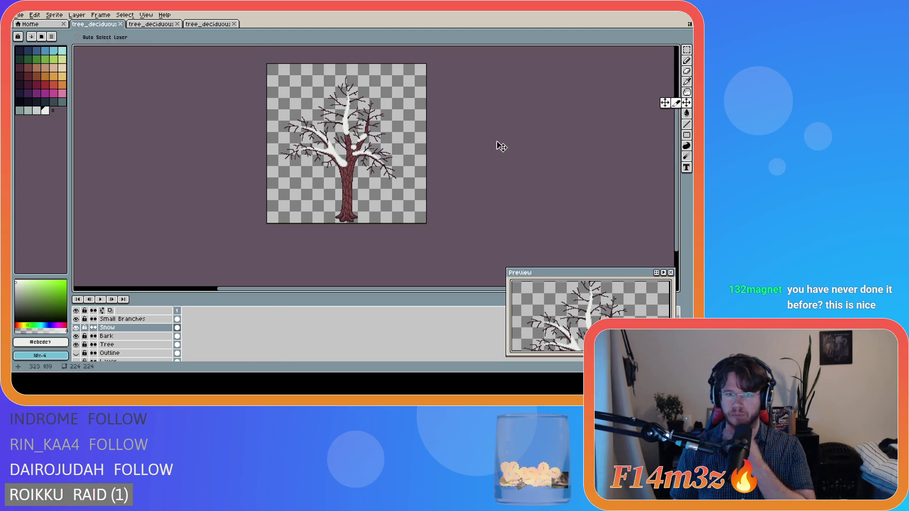
Drag the Snow layer right and nudge it down one pixel below the branches
scroll(354, 175, up, 2)
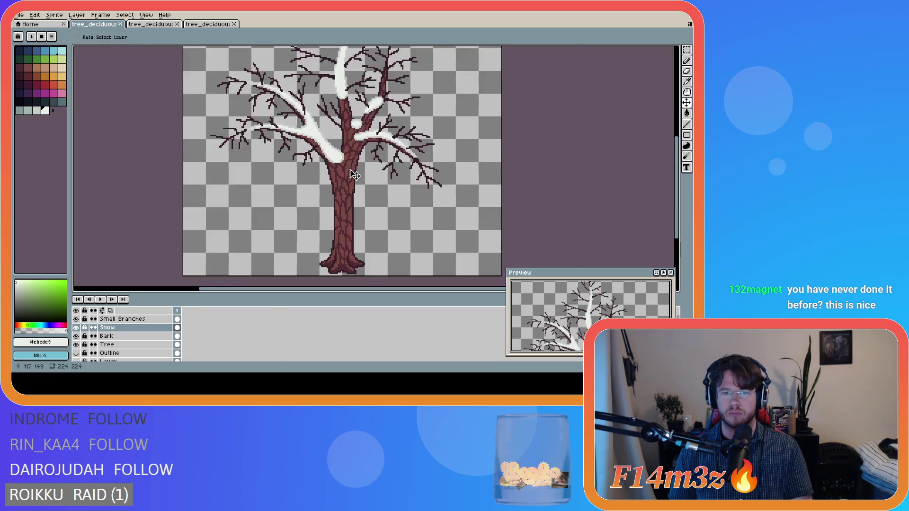
scroll(353, 173, up, 1)
mouse_move(332, 161)
mouse_down()
mouse_move(349, 160)
mouse_move(325, 148)
mouse_move(324, 159)
mouse_move(321, 150)
mouse_move(324, 179)
mouse_up()
key(Down)
key(Down)
key(Down)
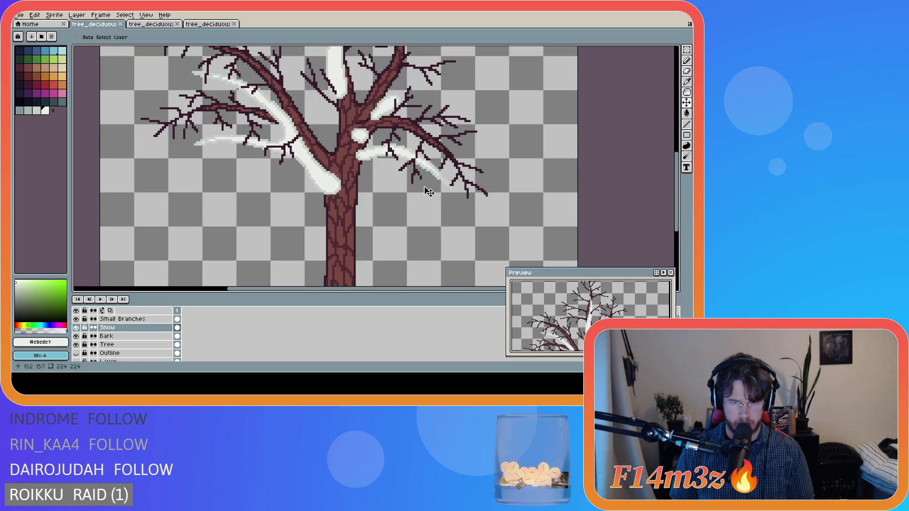
scroll(440, 186, down, 1)
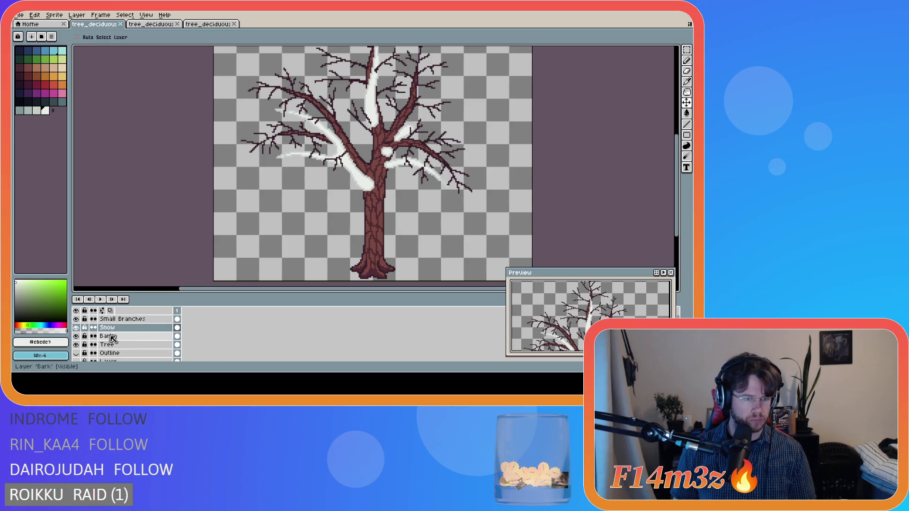
Try moving the Small Branches layer, undo it, and check the layer's bounds
click(116, 319)
mouse_move(375, 134)
mouse_down()
mouse_move(375, 142)
mouse_move(358, 120)
mouse_move(360, 133)
mouse_up()
key(ctrl)
key(ctrl+z)
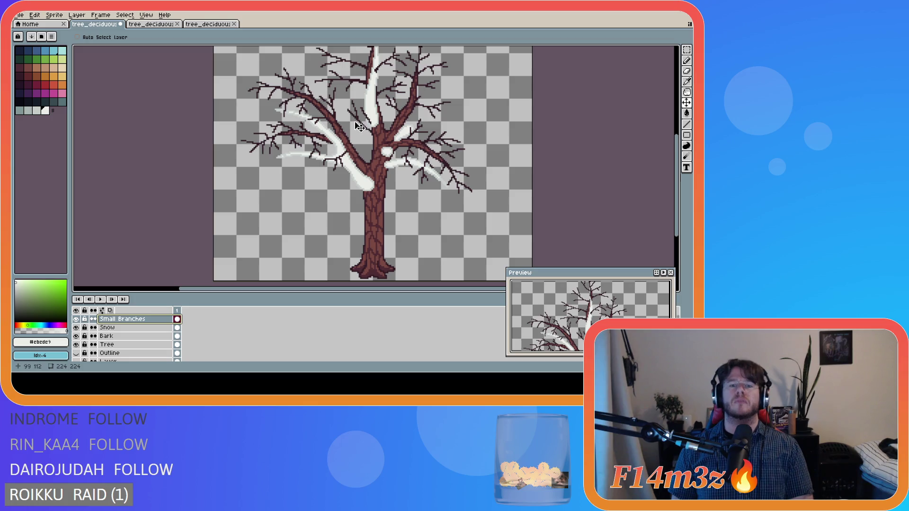
key(ctrl)
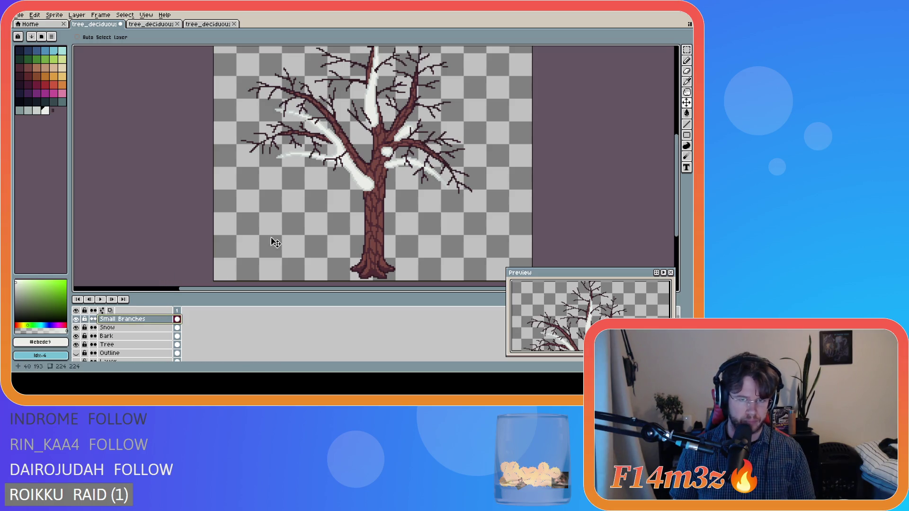
key(ctrl)
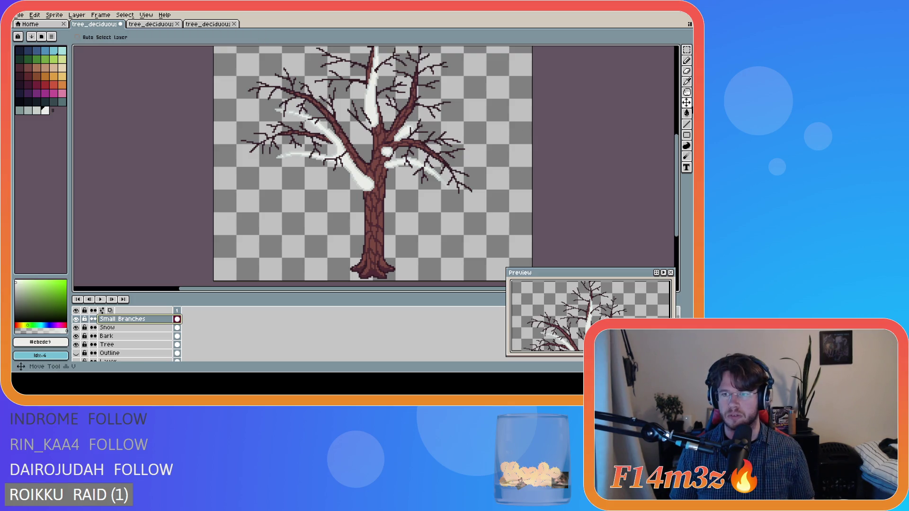
Compare small offsets, then move the Small Branches layer a few pixels down
drag(370, 136, 372, 138)
key(ctrl+z)
key(ctrl+y)
key(ctrl+z)
drag(370, 136, 369, 138)
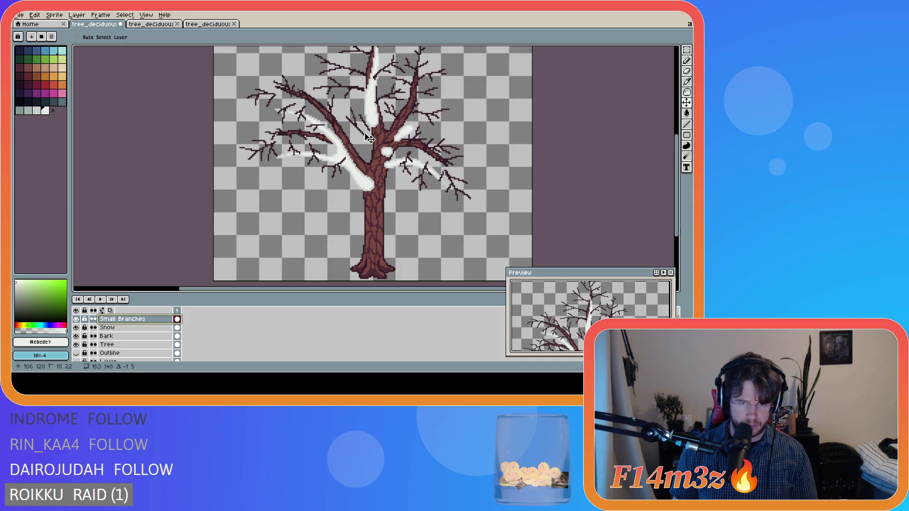
key(ctrl+z)
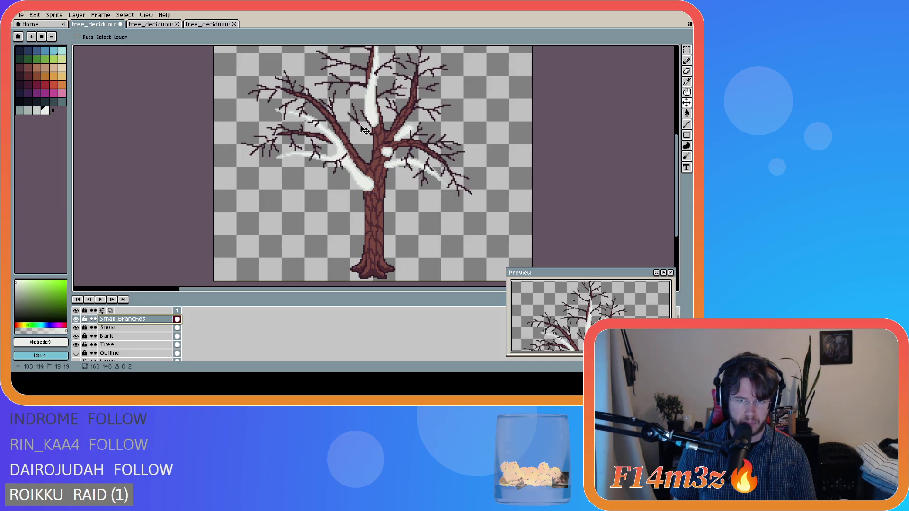
drag(365, 132, 364, 152)
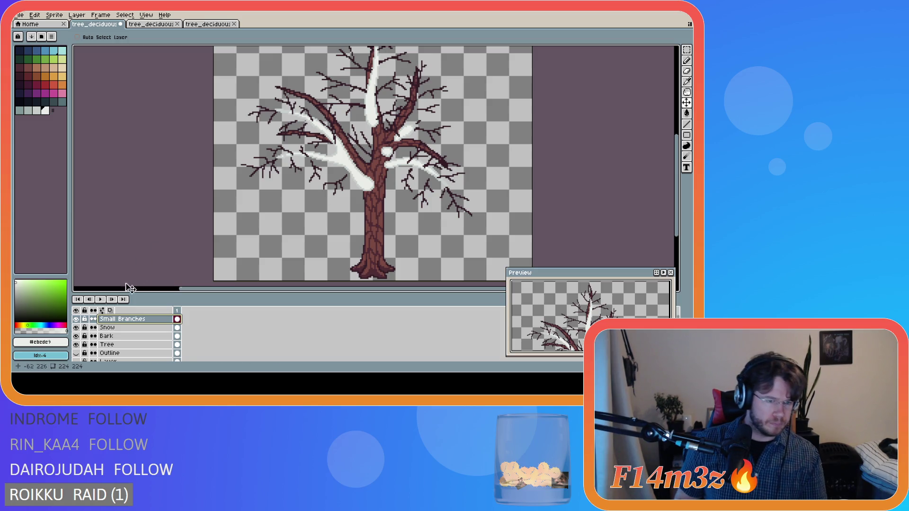
click(124, 336)
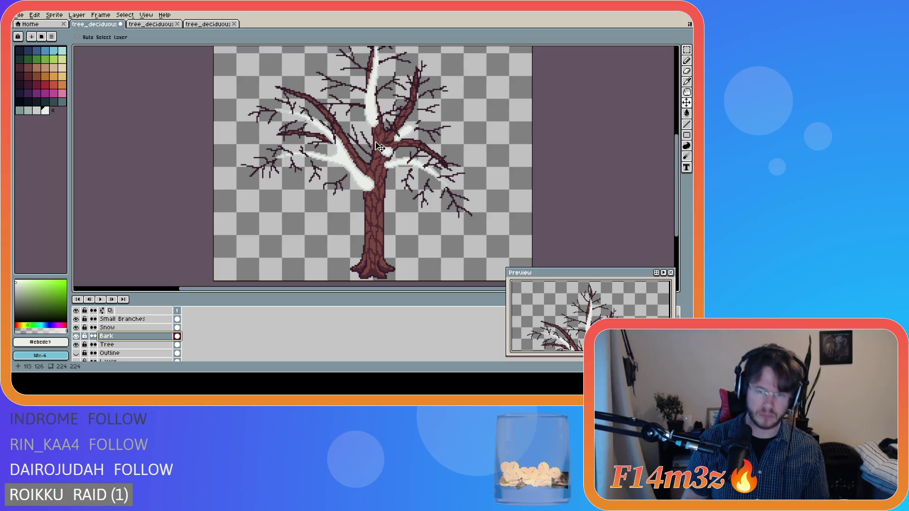
key(m)
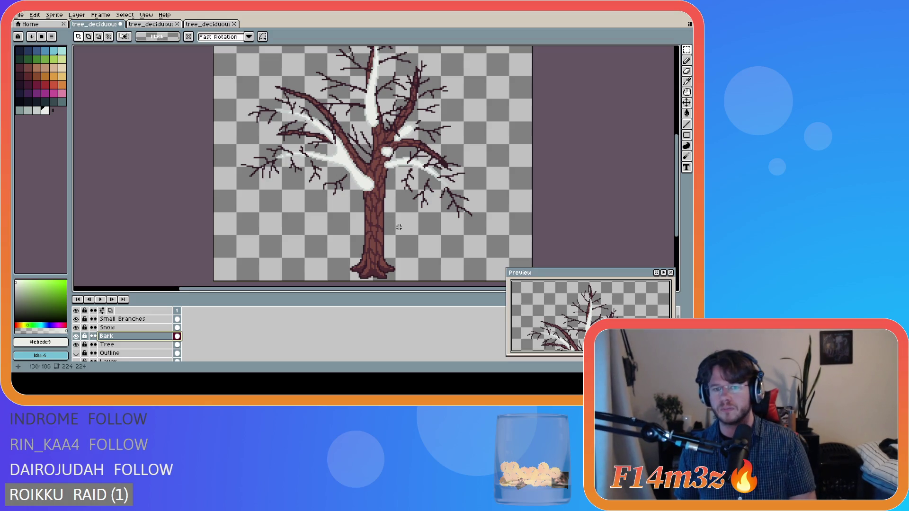
drag(678, 169, 678, 152)
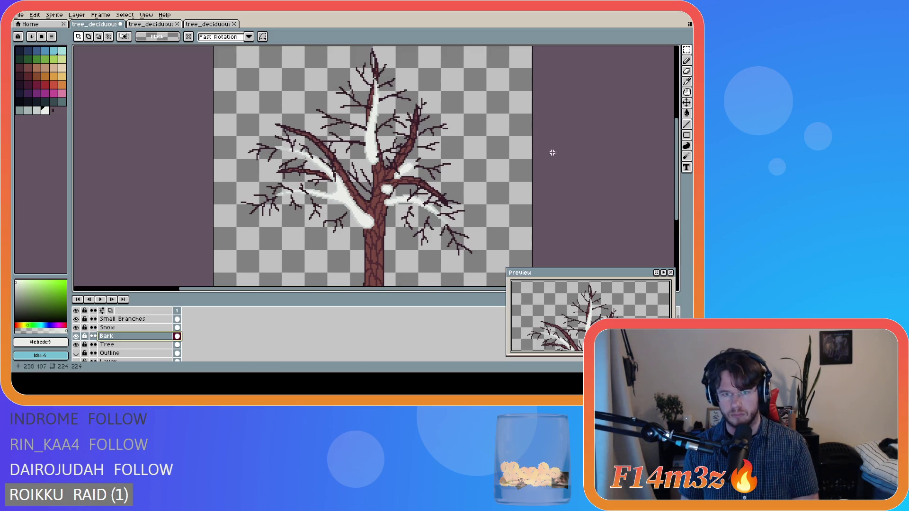
click(450, 289)
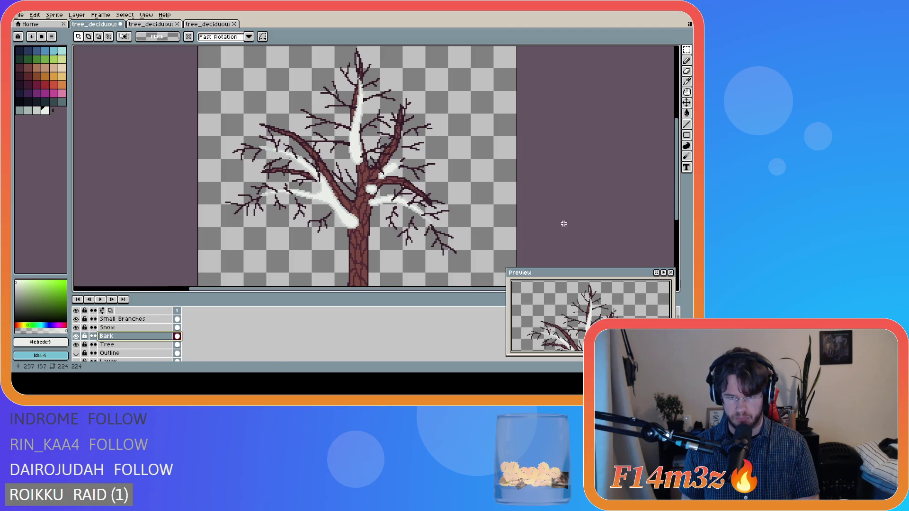
scroll(480, 213, down, 2)
drag(436, 288, 488, 287)
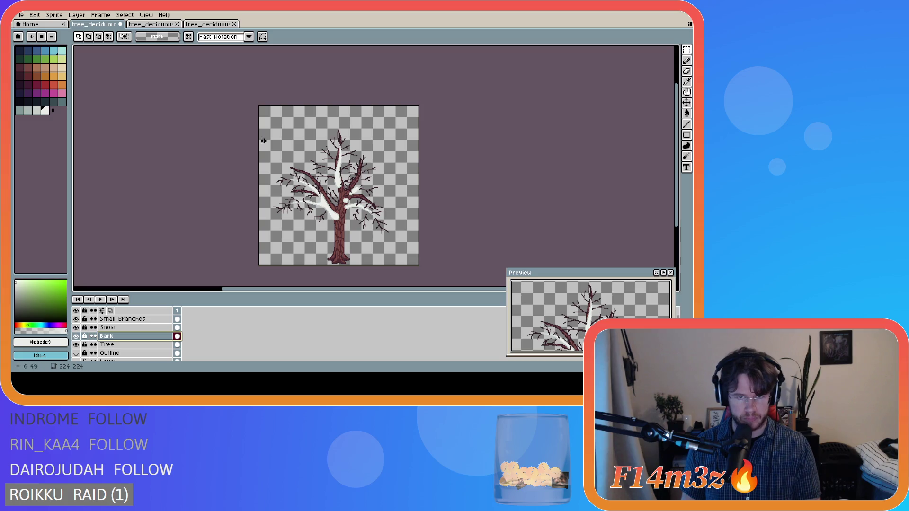
Hide Snow and Small Branches, then lower the Bark layer's upper tree two pixels
click(76, 327)
click(76, 318)
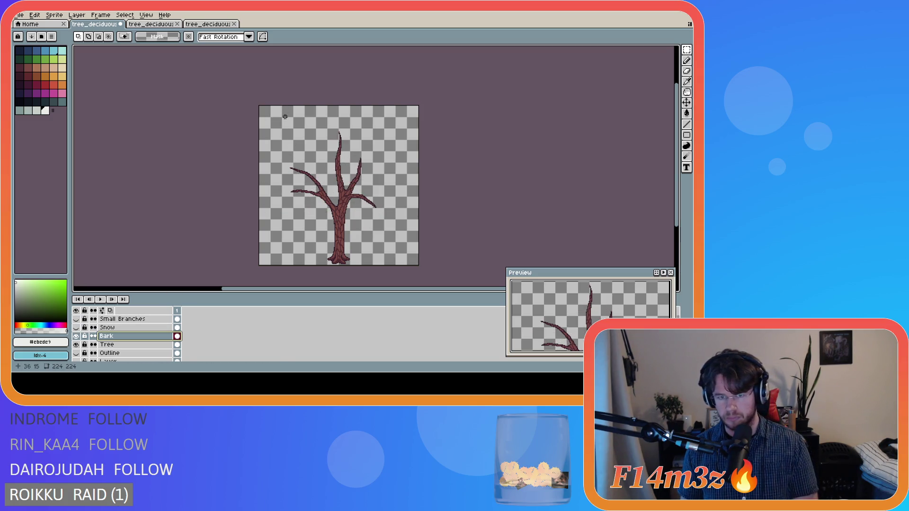
mouse_move(284, 116)
mouse_down()
mouse_move(323, 195)
mouse_move(383, 239)
mouse_up()
scroll(383, 236, up, 1)
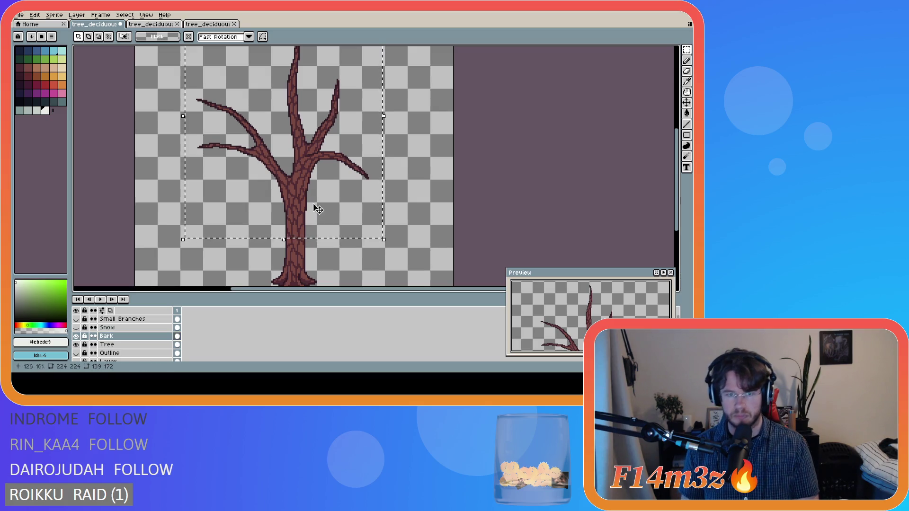
drag(299, 189, 324, 189)
key(Down)
key(Down)
key(Down)
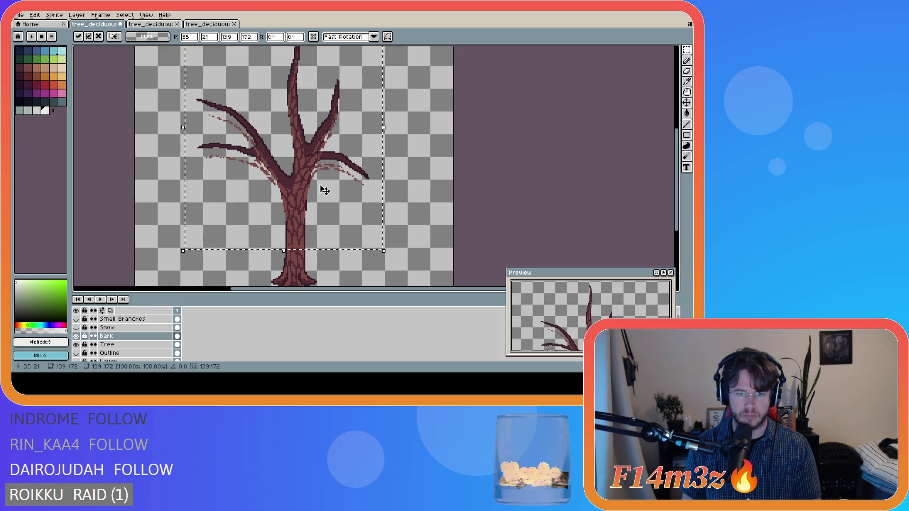
key(Down)
key(Down)
key(Down)
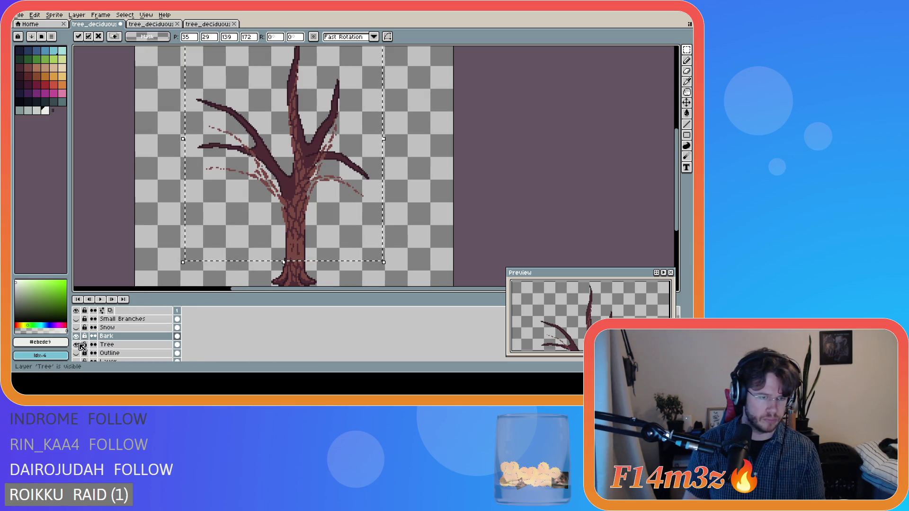
Hide Bark and try lowering the Tree layer's crown, then cancel that move
click(77, 336)
click(107, 344)
key(ctrl+d)
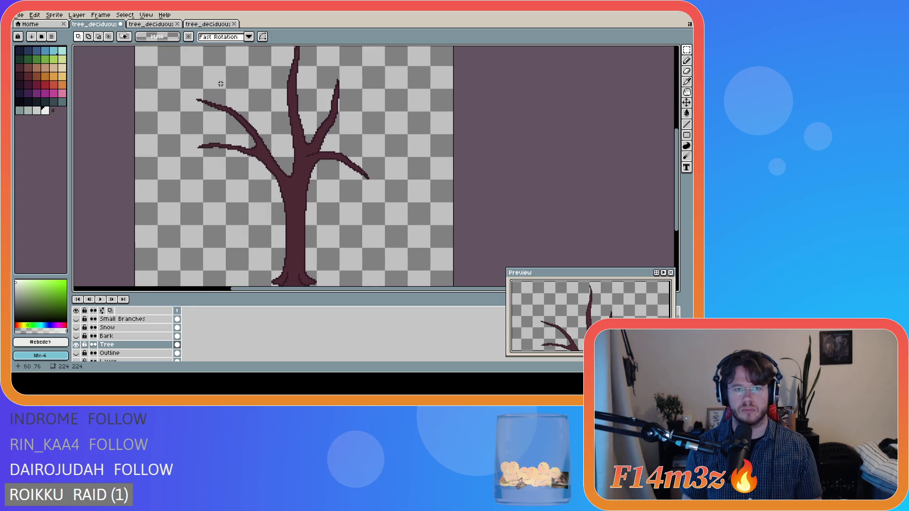
scroll(594, 154, up, 2)
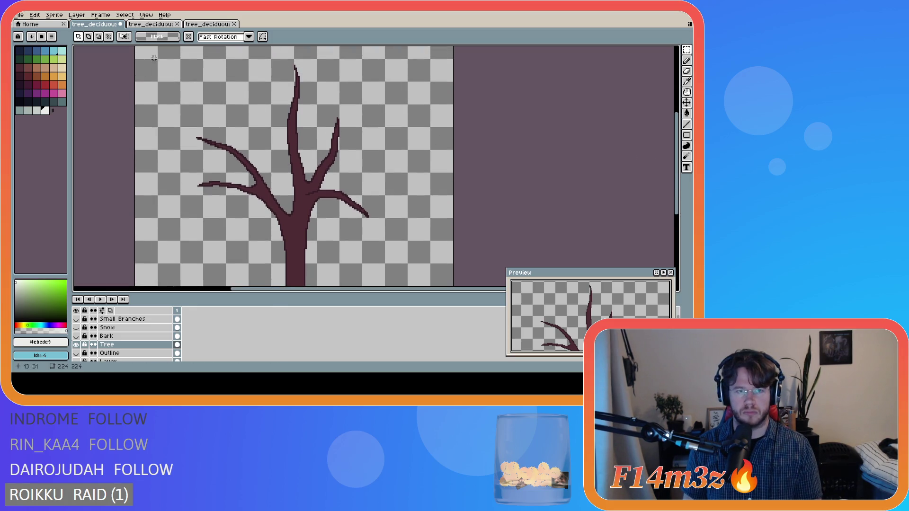
mouse_move(168, 50)
mouse_down()
mouse_move(385, 212)
mouse_move(436, 238)
mouse_up()
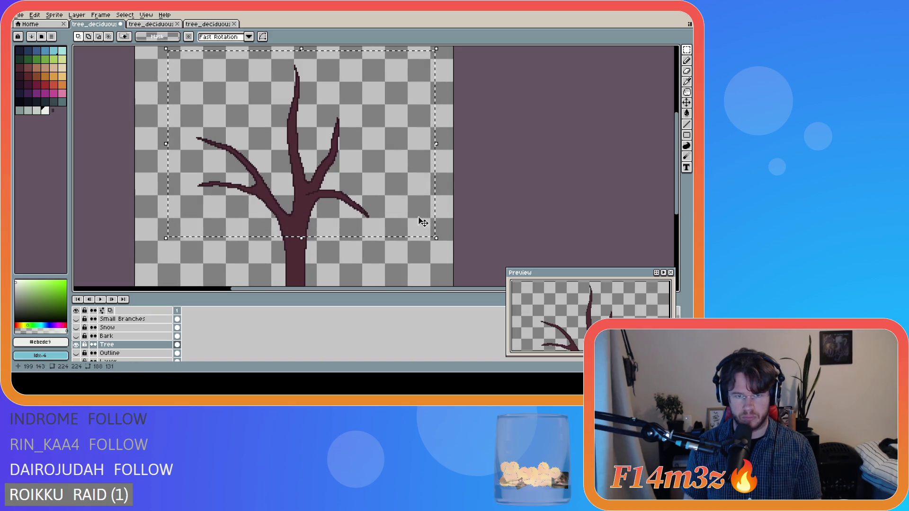
mouse_move(194, 276)
mouse_down()
mouse_move(300, 238)
mouse_move(385, 237)
mouse_up()
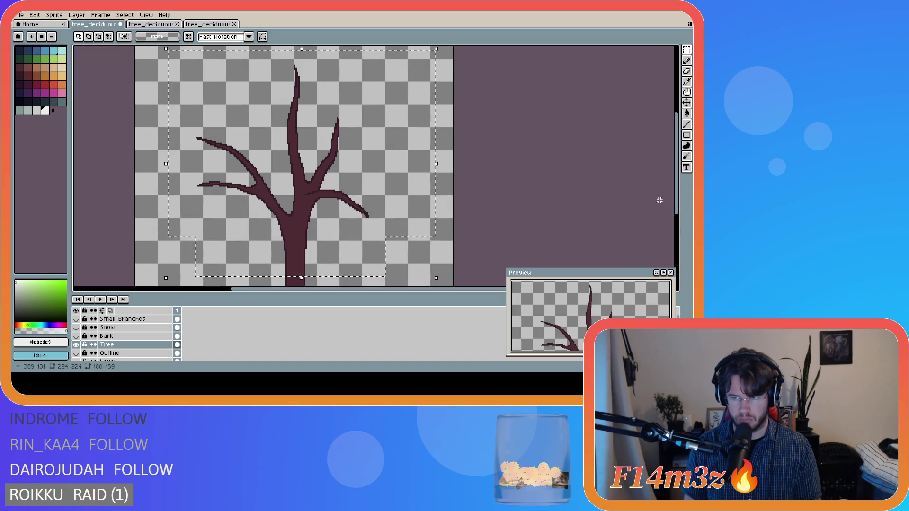
scroll(490, 198, down, 4)
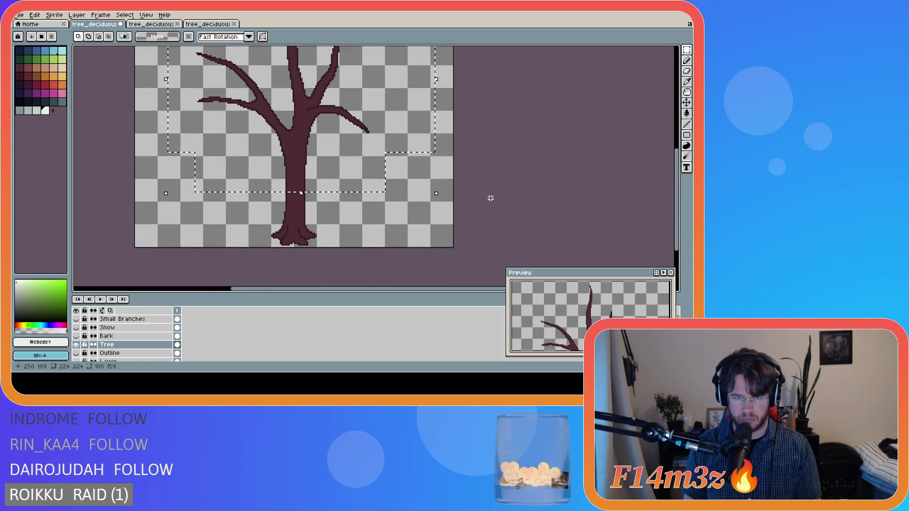
key(ctrl+t)
key(Down)
key(Down)
key(Down)
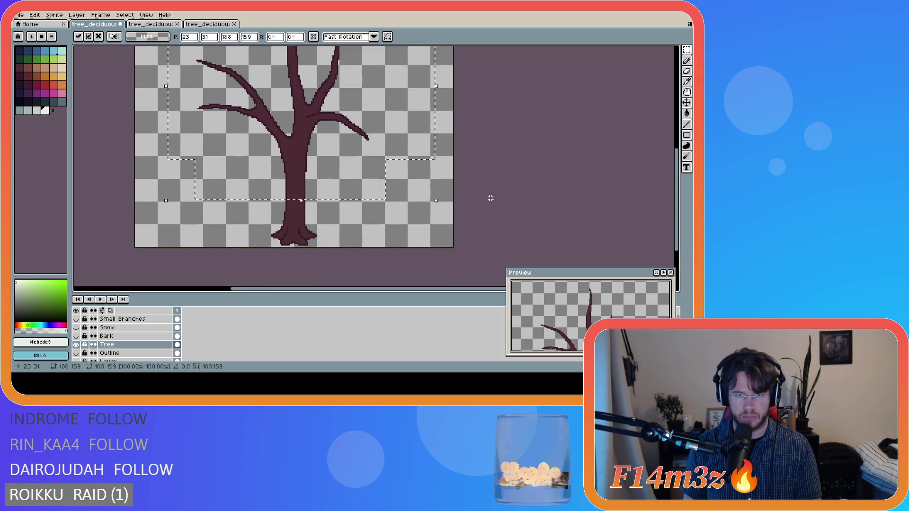
key(Down)
key(Down)
key(Down)
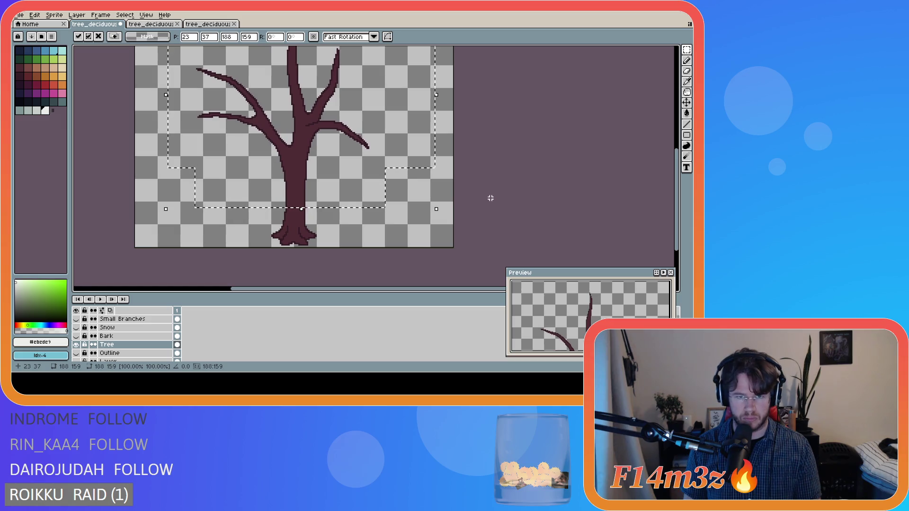
key(Escape)
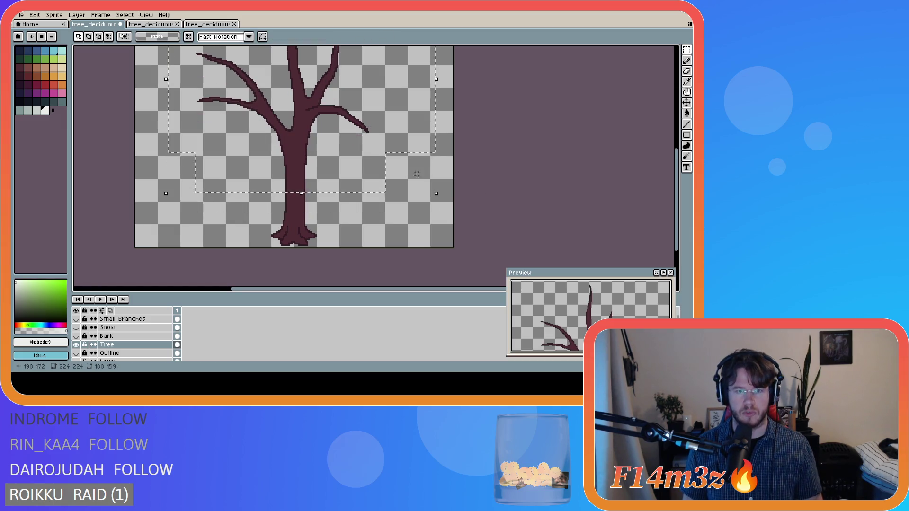
Reselect the Tree layer's upper part, lower it four pixels, and commit
drag(185, 211, 412, 178)
key(Down)
key(Down)
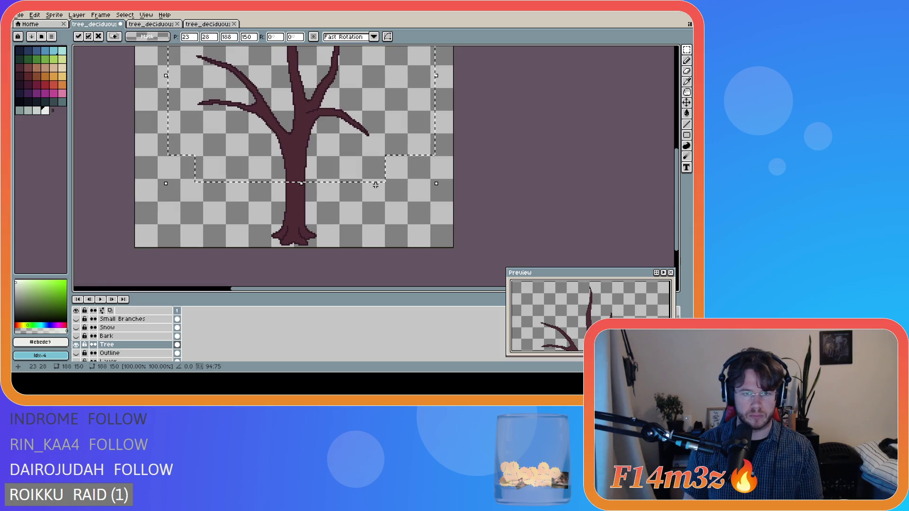
key(Down)
key(Down)
key(Down)
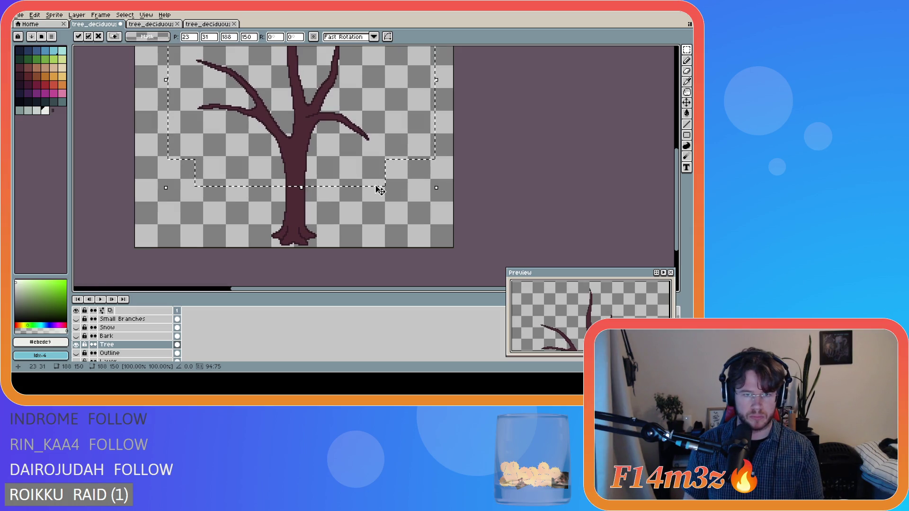
key(Down)
key(Down)
key(Down)
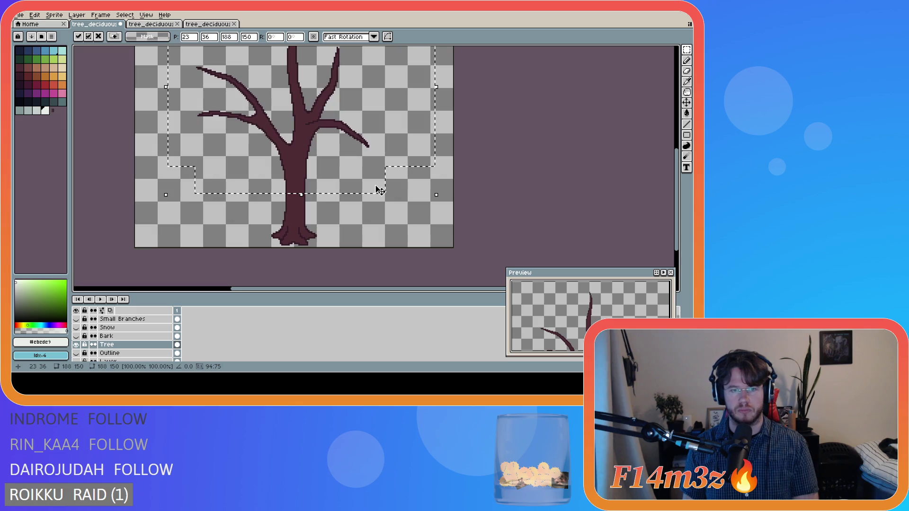
key(Down)
key(Down)
key(Down)
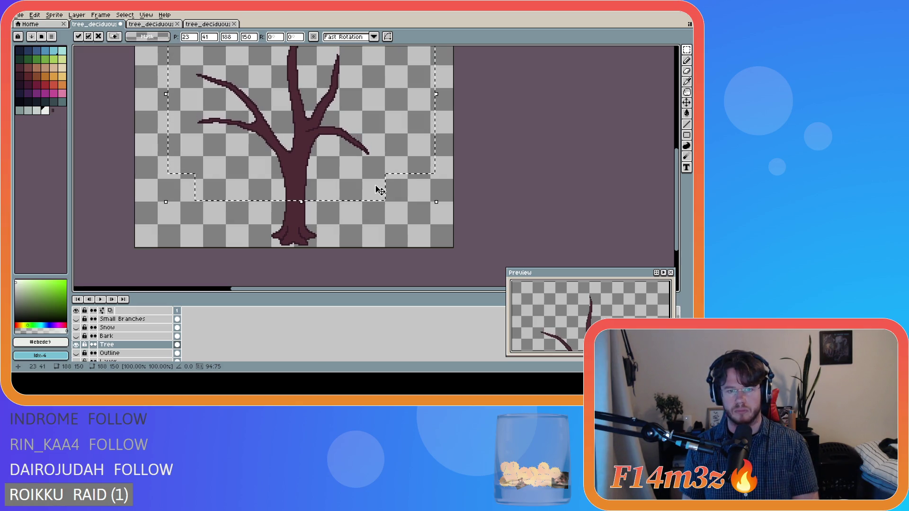
click(409, 225)
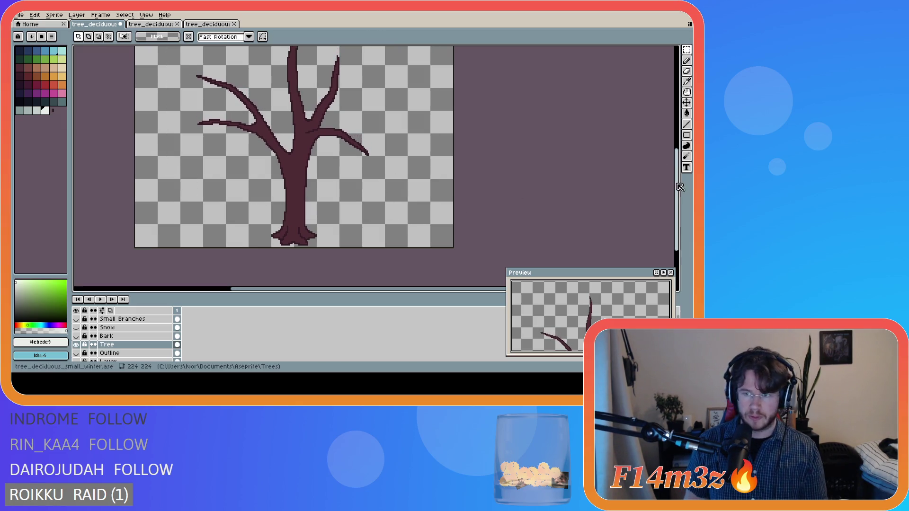
Show Bark, Snow and Small Branches again and ready the Eraser on the Bark layer
scroll(615, 179, up, 3)
scroll(451, 171, down, 1)
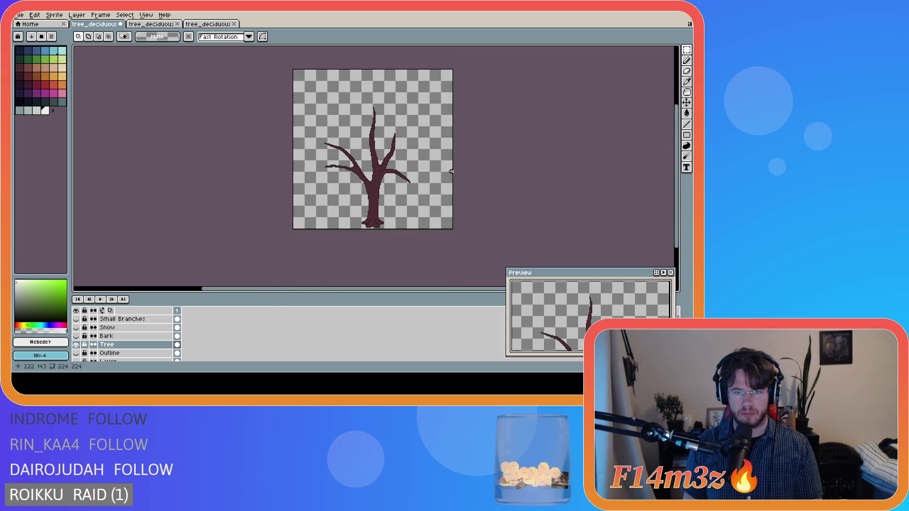
scroll(450, 171, up, 1)
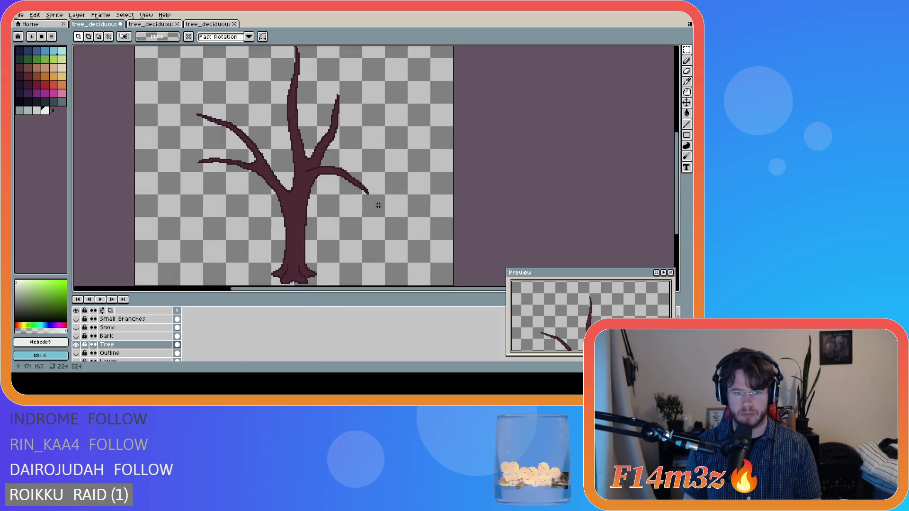
drag(76, 336, 77, 320)
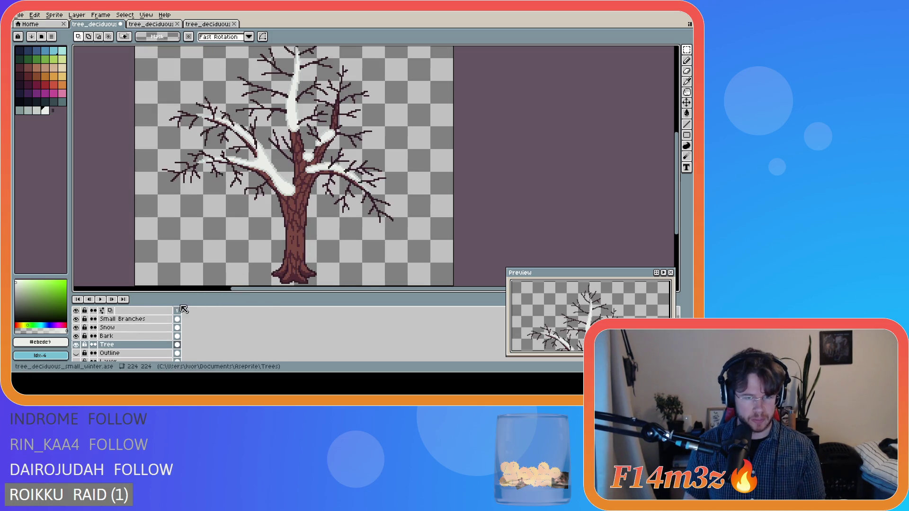
scroll(302, 239, up, 1)
scroll(302, 239, up, 1)
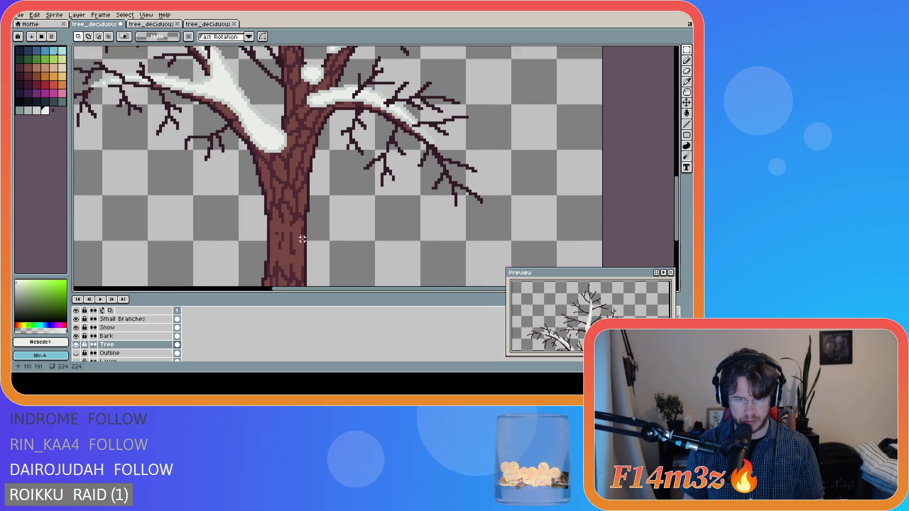
scroll(303, 239, down, 2)
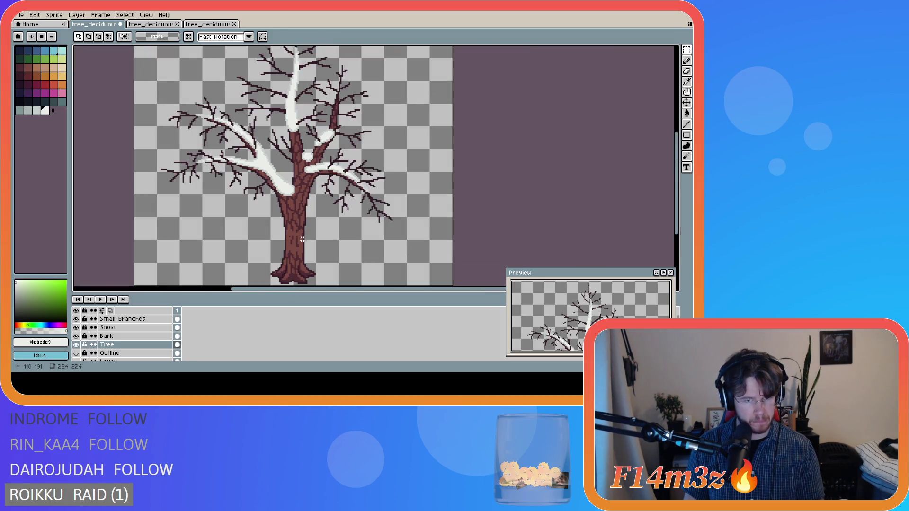
scroll(262, 285, up, 2)
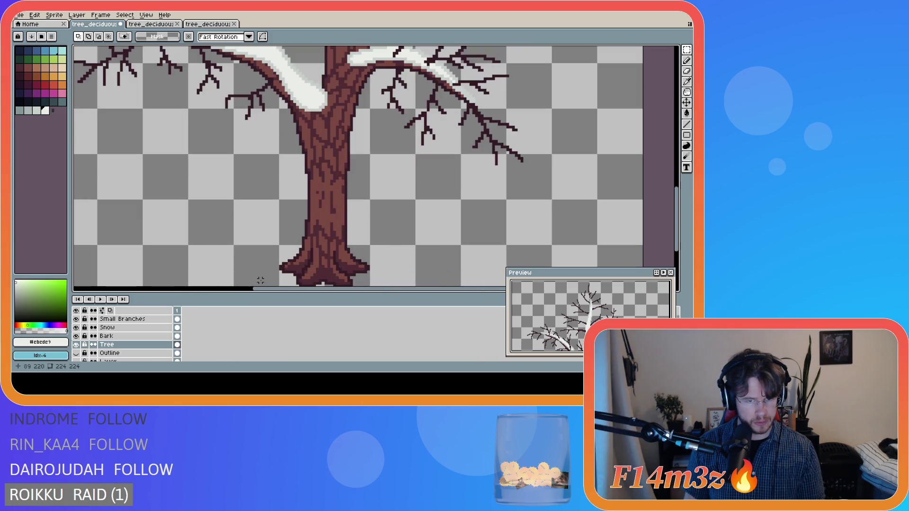
scroll(273, 290, right, 3)
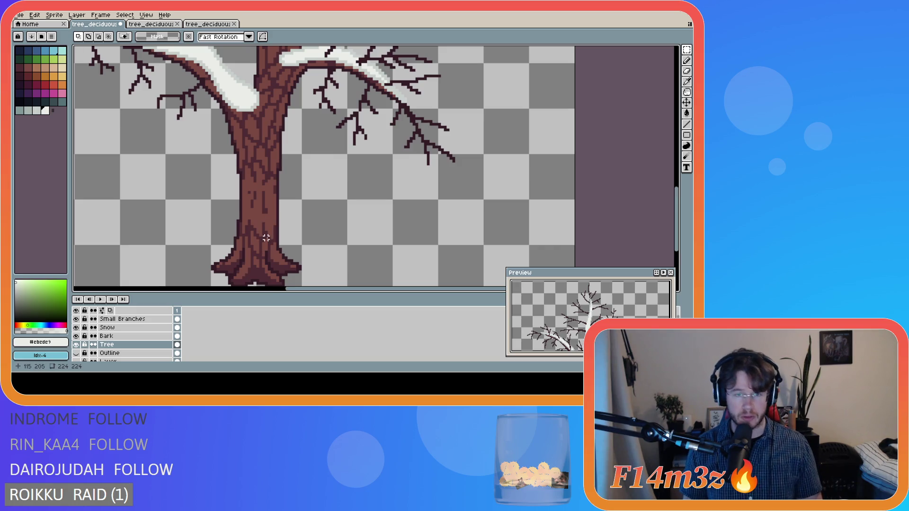
key(e)
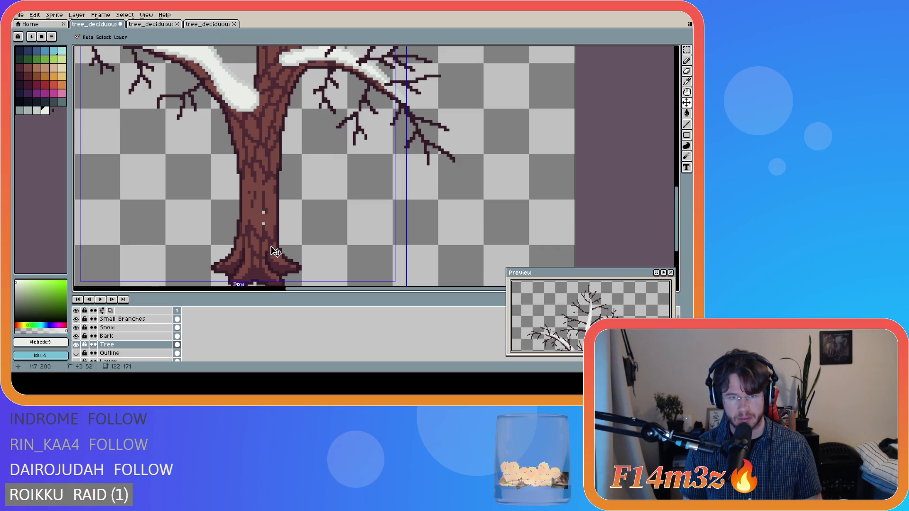
click(112, 335)
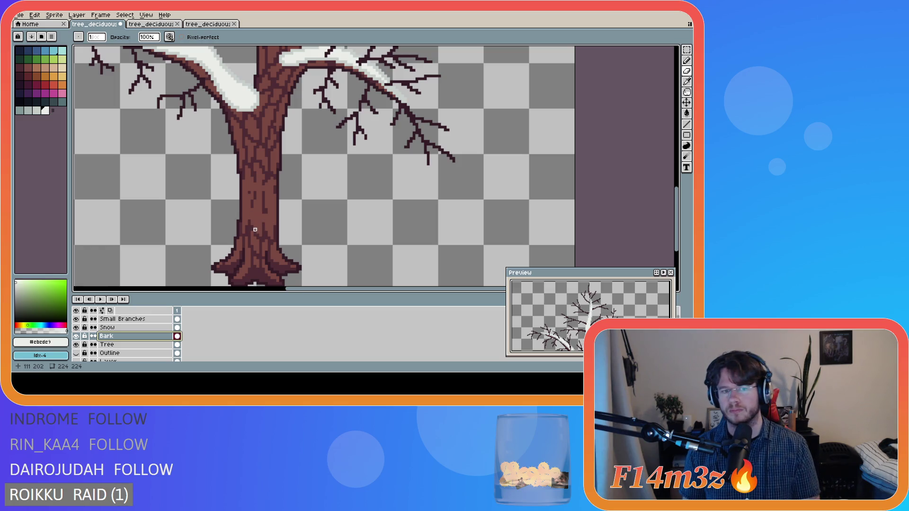
key(Escape)
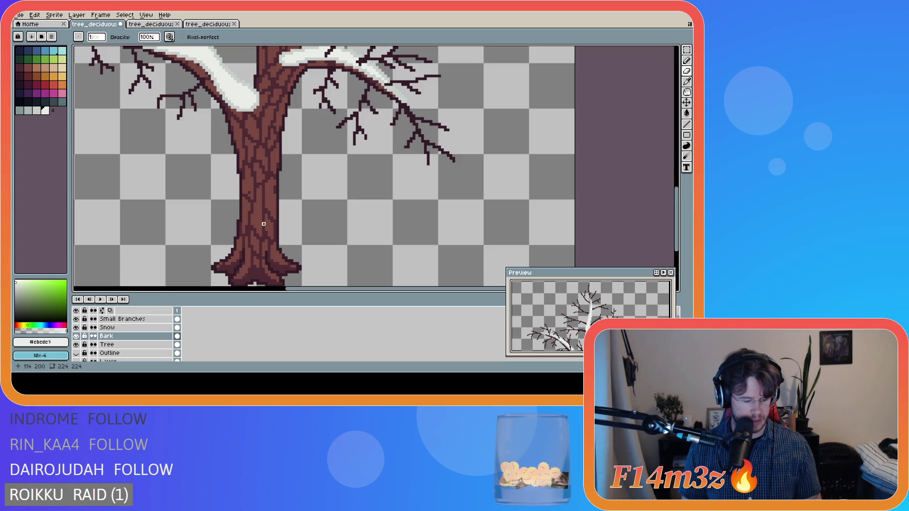
scroll(245, 197, up, 1)
alt+click(243, 198)
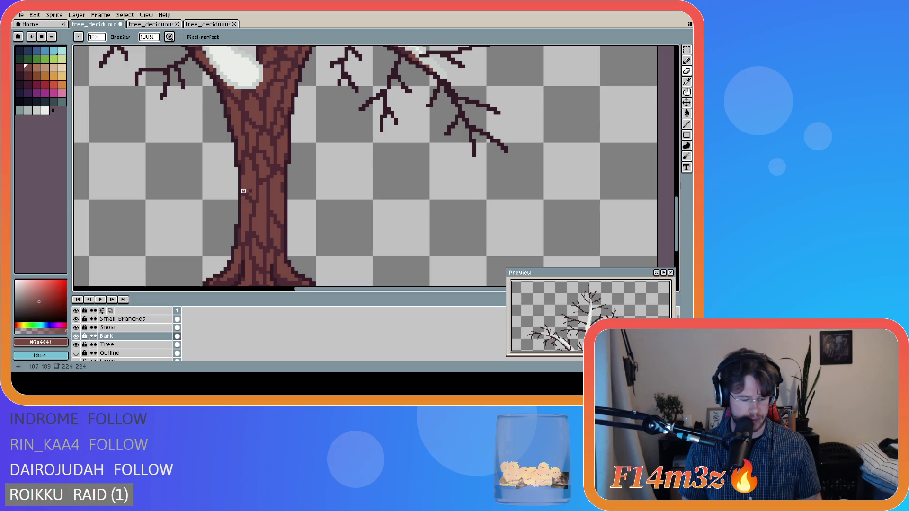
scroll(250, 190, up, 1)
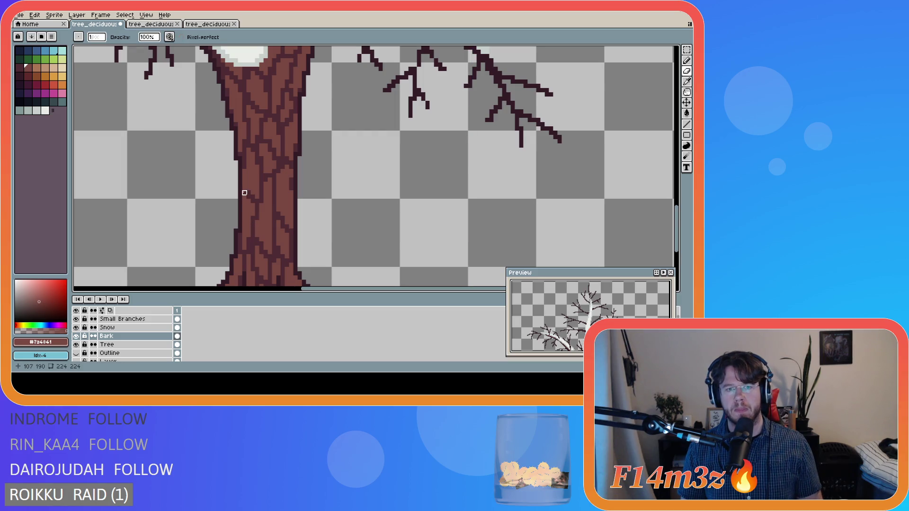
scroll(325, 214, down, 2)
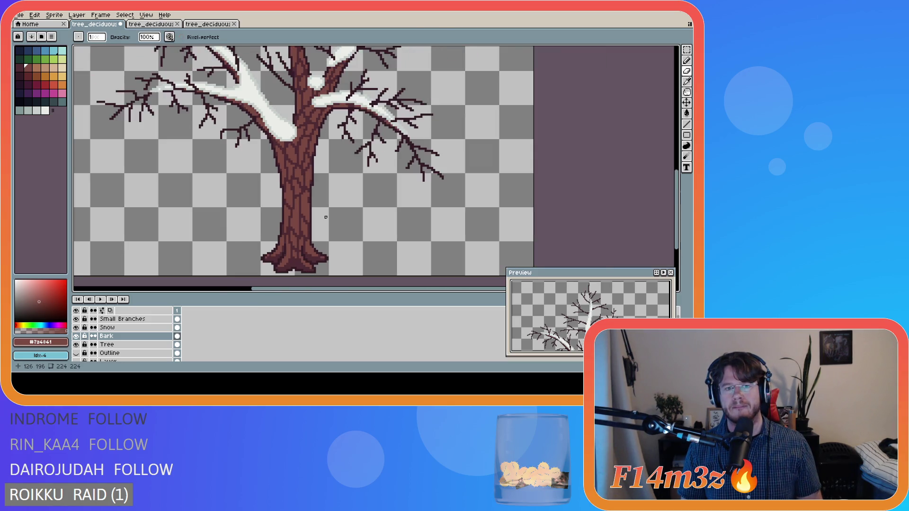
scroll(326, 217, up, 2)
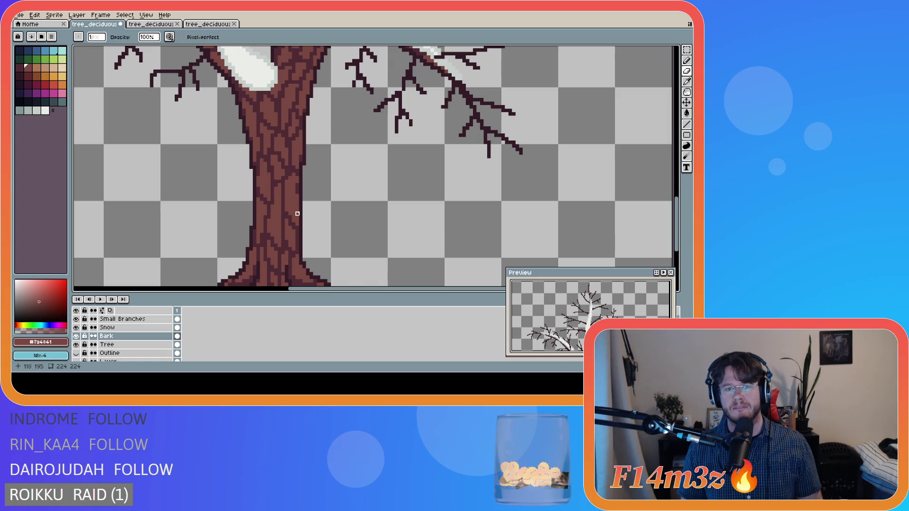
scroll(331, 227, down, 2)
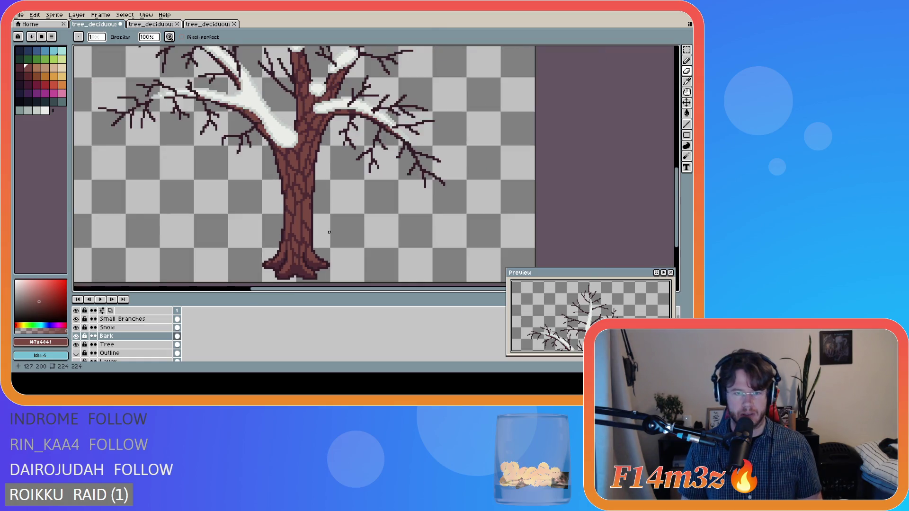
scroll(303, 223, up, 2)
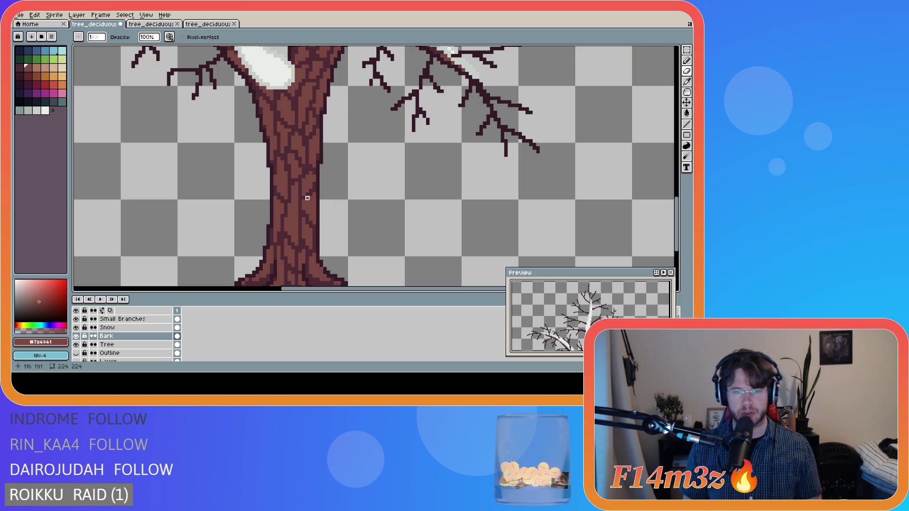
scroll(320, 229, down, 2)
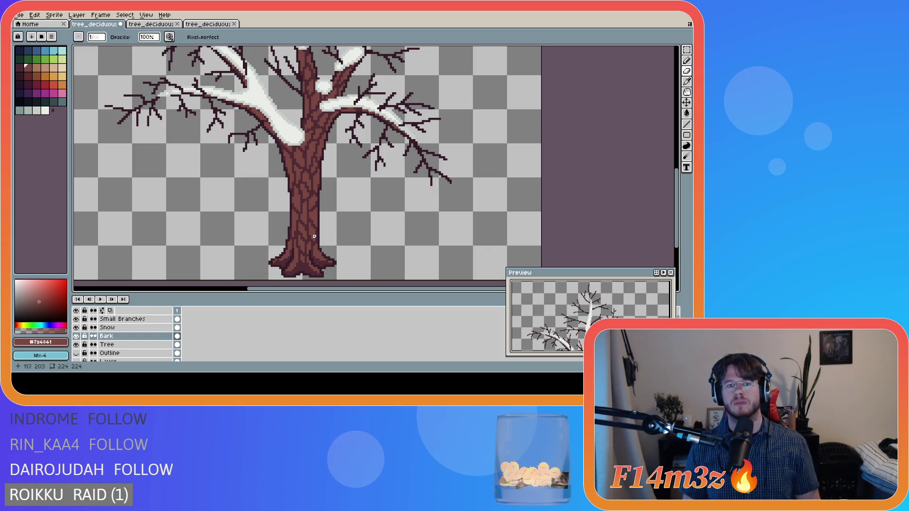
scroll(337, 243, down, 1)
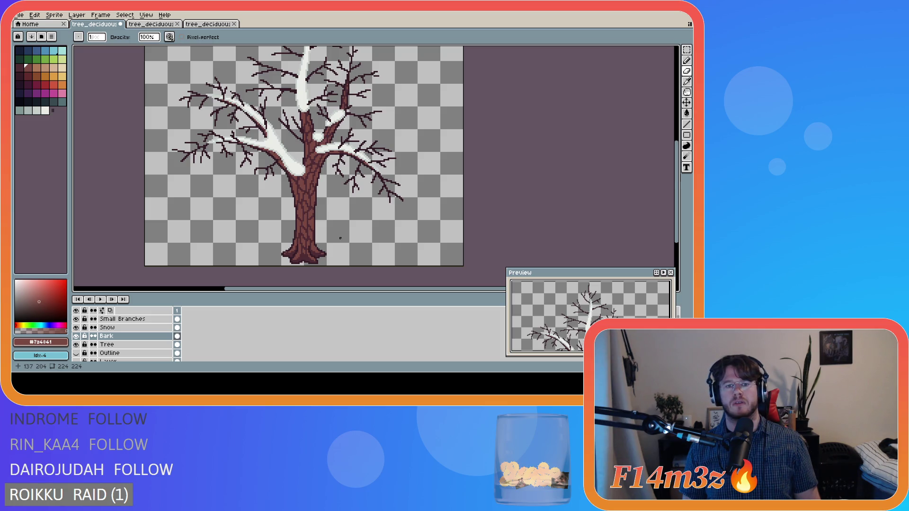
scroll(330, 242, down, 2)
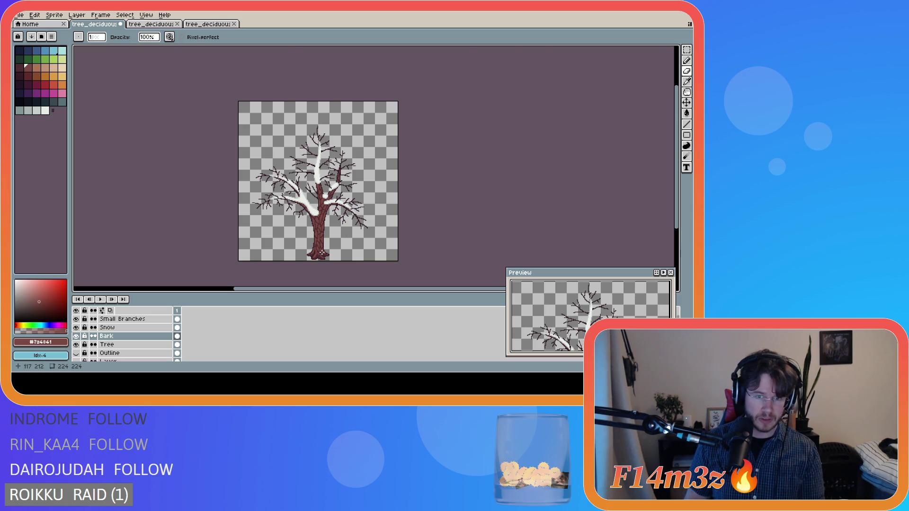
Undo the stray pencil stroke and save tree_deciduous_small_winter
scroll(322, 253, up, 5)
key(b)
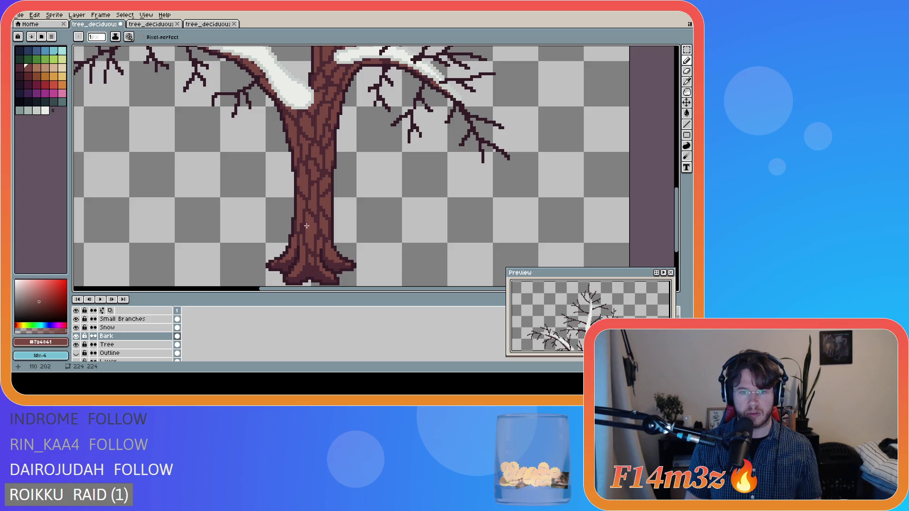
scroll(373, 253, down, 3)
key(ctrl+s)
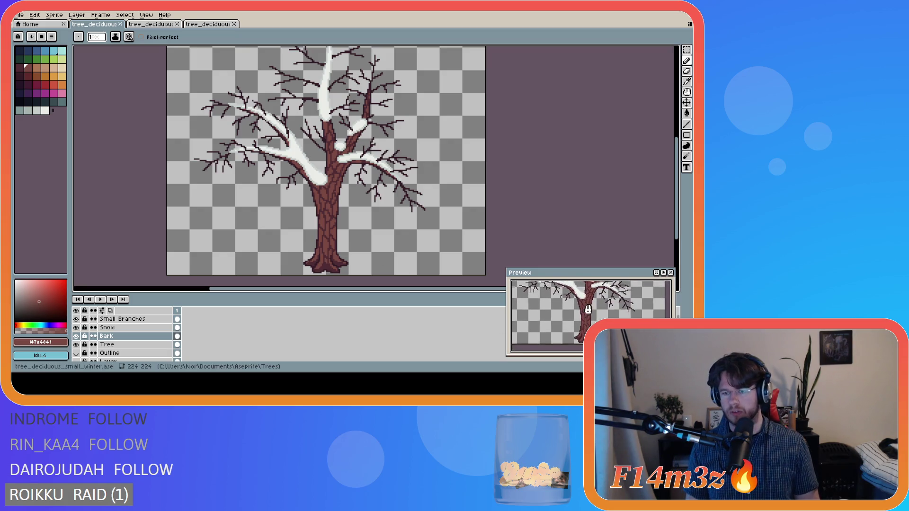
key(ctrl)
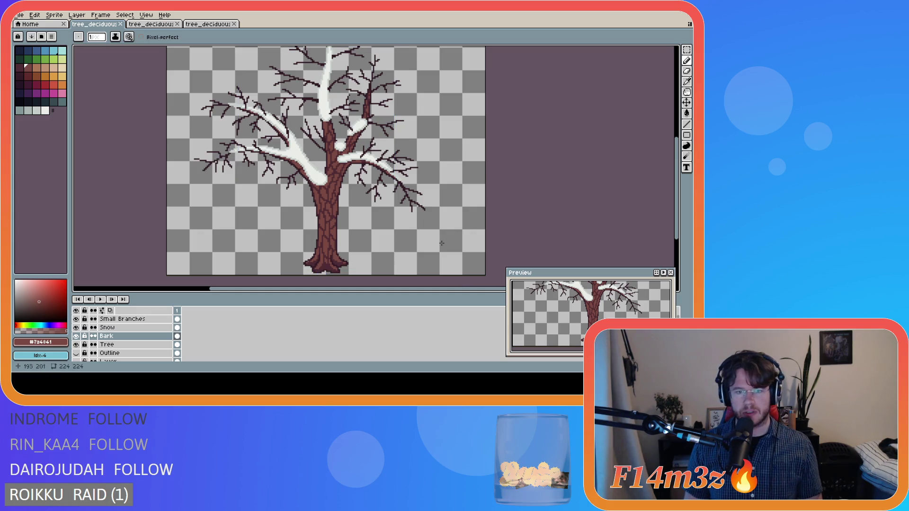
key(ctrl+z)
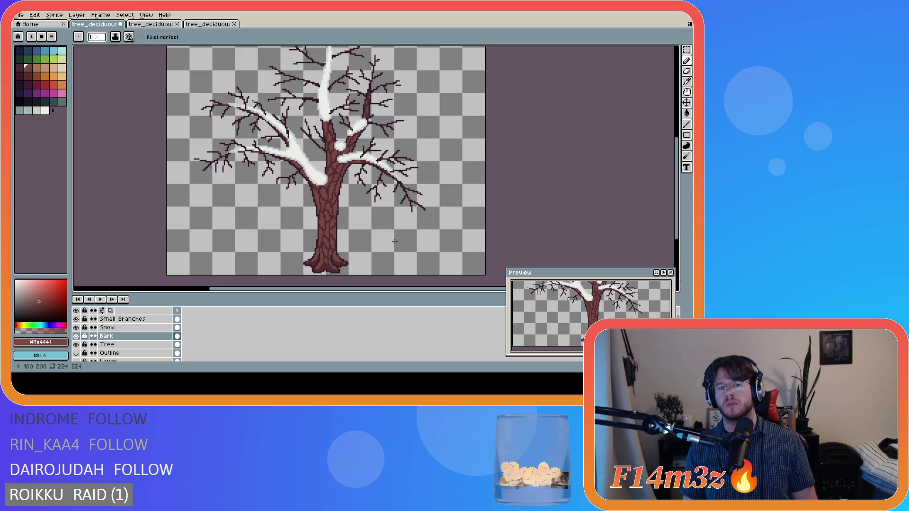
key(ctrl+s)
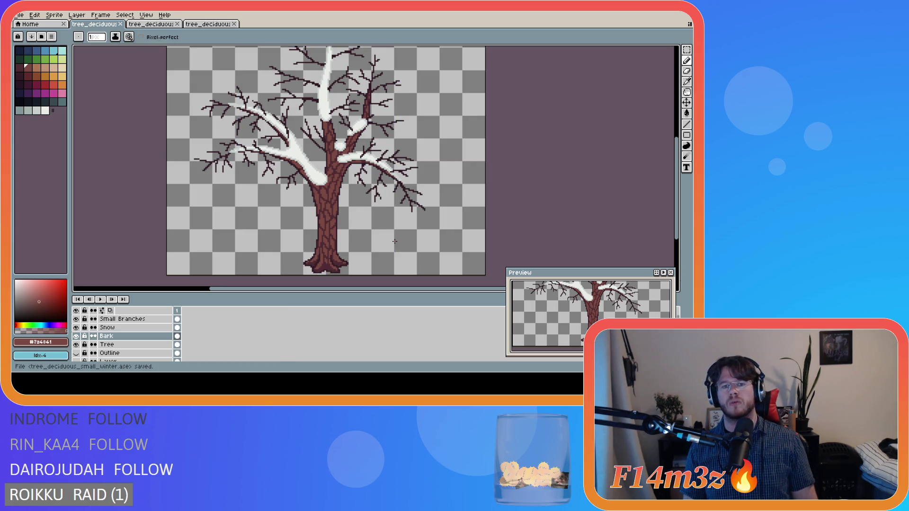
scroll(395, 242, down, 2)
drag(422, 292, 432, 291)
key(ctrl+s)
Select the whole canvas and inspect the finished small winter tree
scroll(328, 256, up, 6)
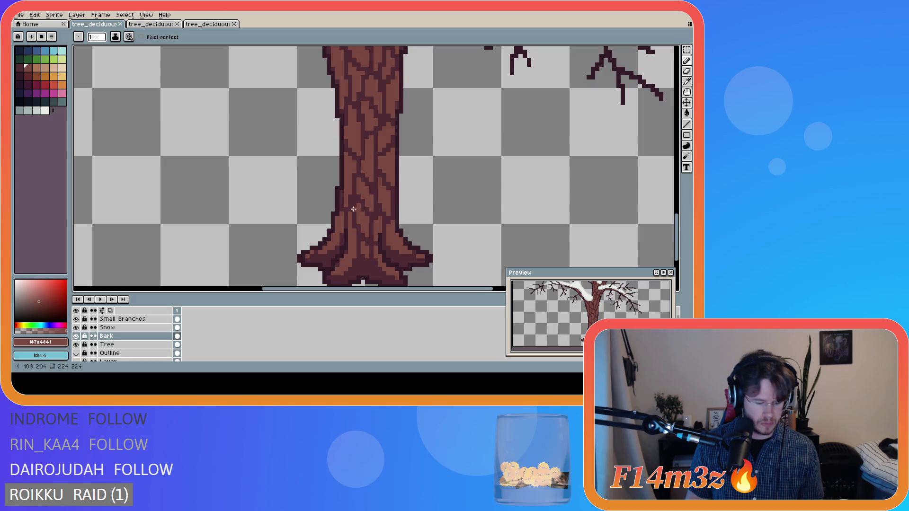
key(ctrl+a)
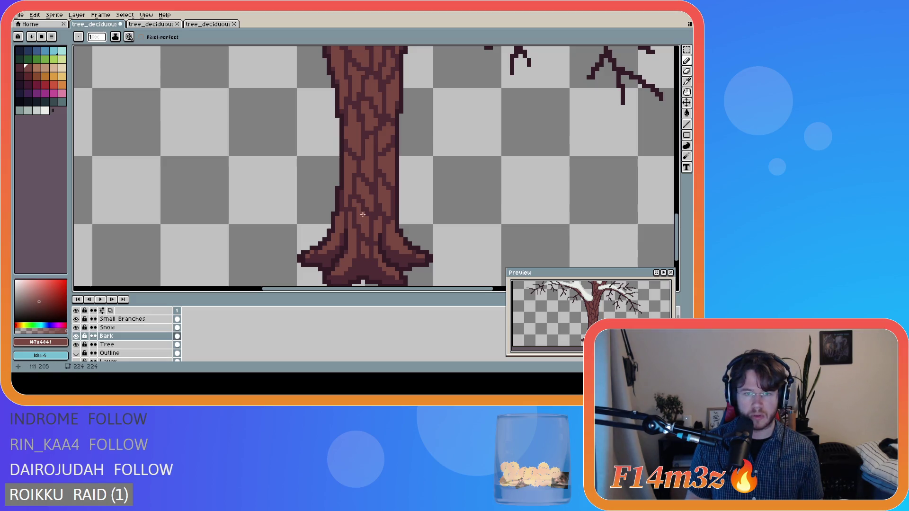
scroll(393, 227, down, 4)
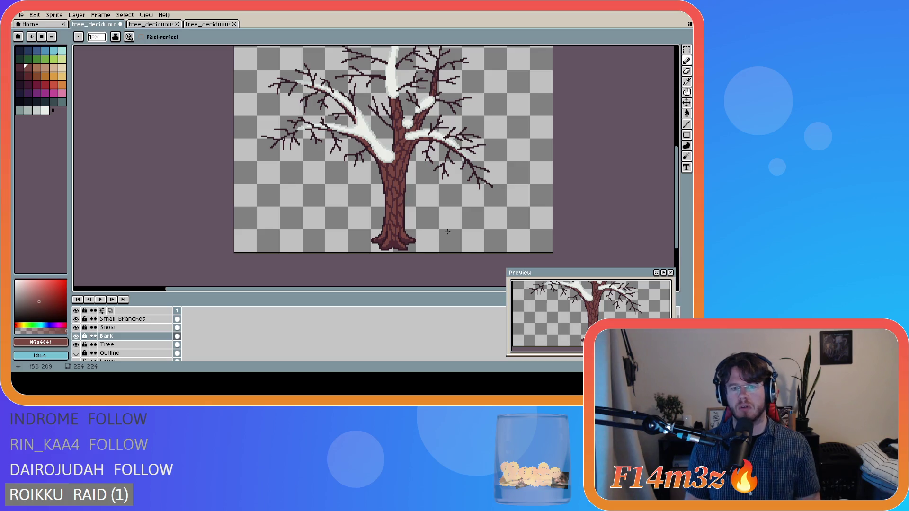
drag(447, 288, 481, 288)
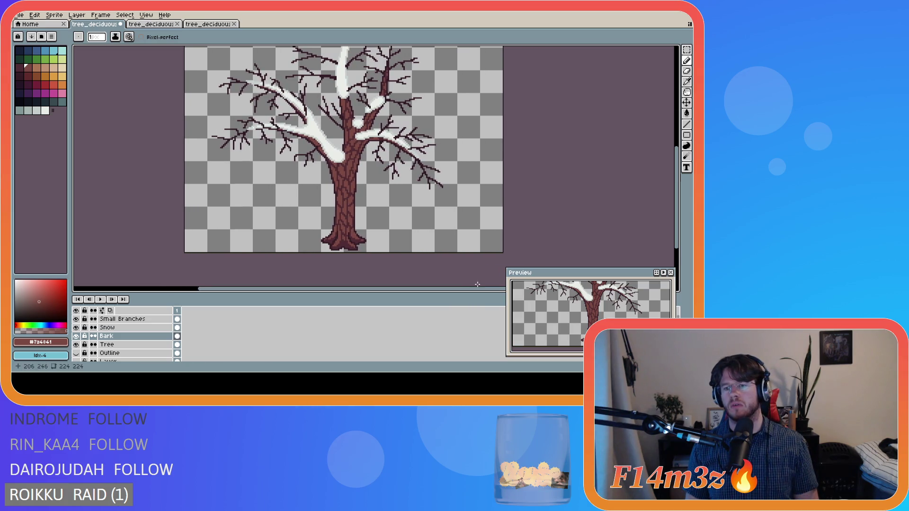
scroll(460, 229, down, 1)
drag(416, 289, 439, 289)
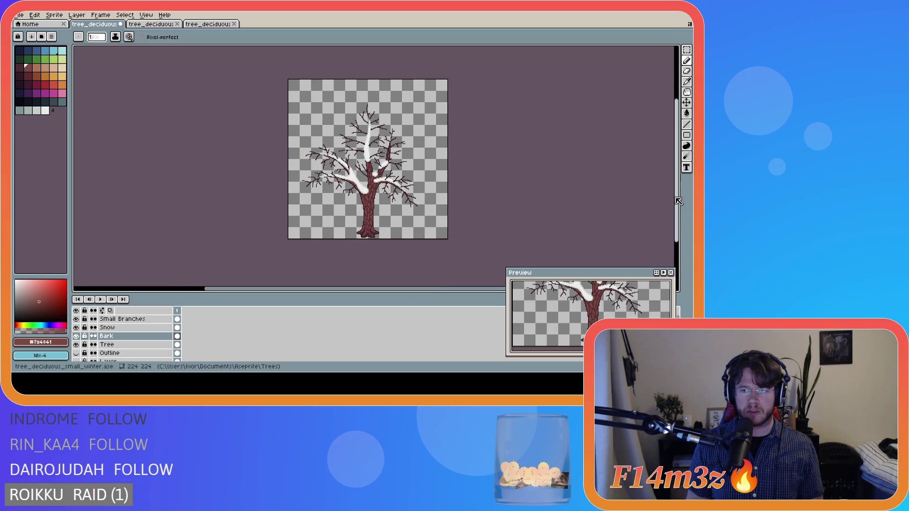
drag(677, 201, 678, 191)
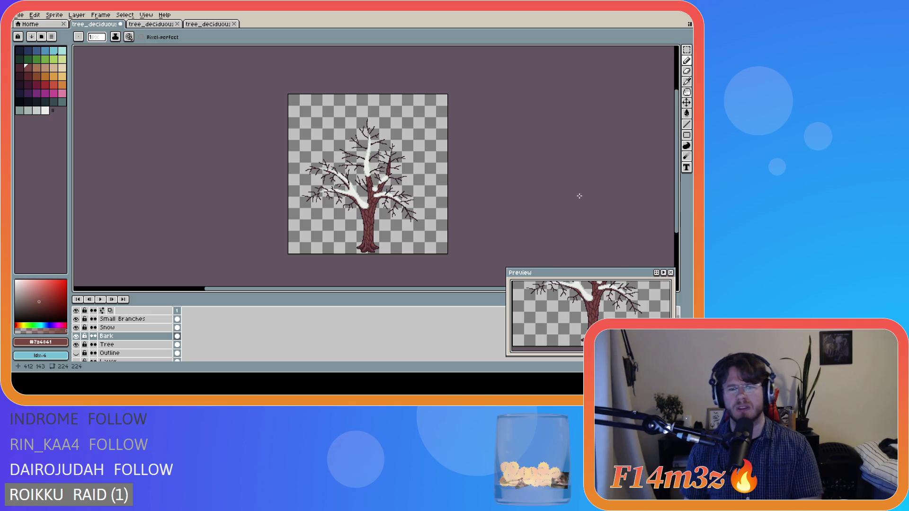
scroll(371, 207, up, 4)
scroll(371, 206, down, 3)
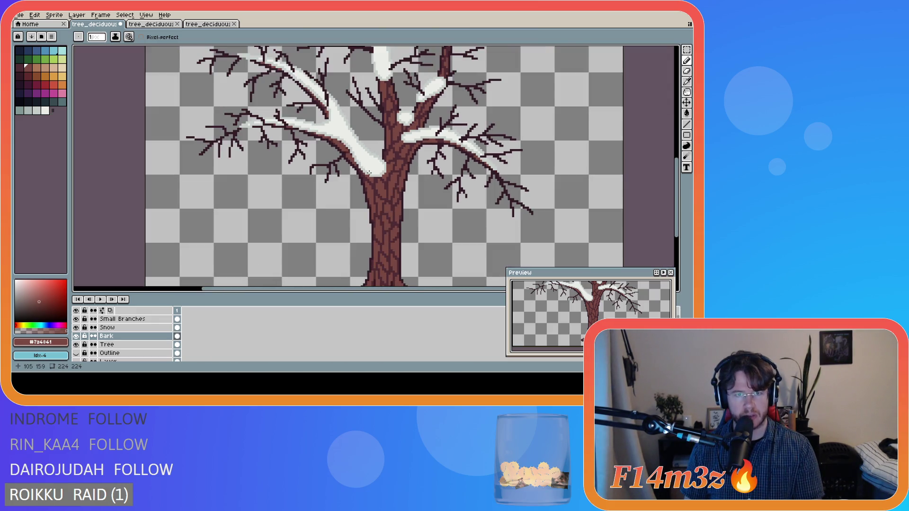
mouse_move(676, 171)
mouse_down()
mouse_move(663, 115)
mouse_move(672, 142)
mouse_up()
scroll(445, 224, down, 3)
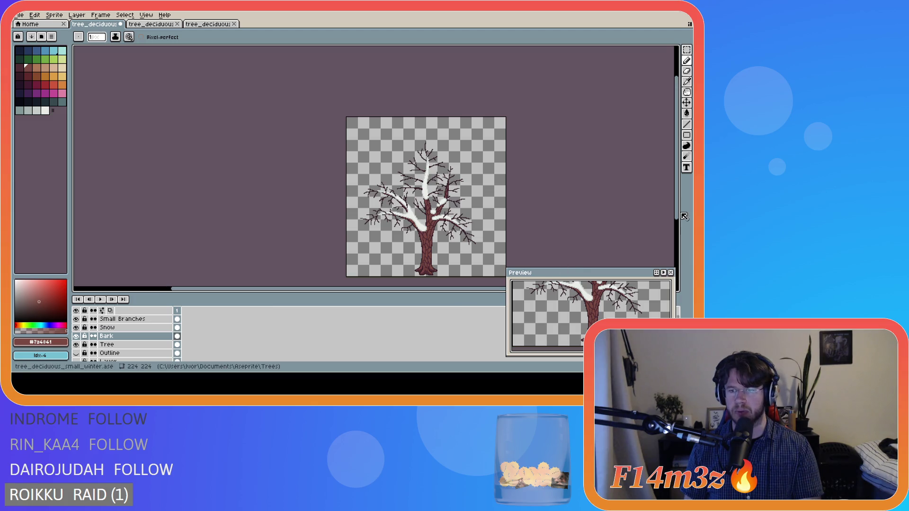
drag(679, 206, 680, 224)
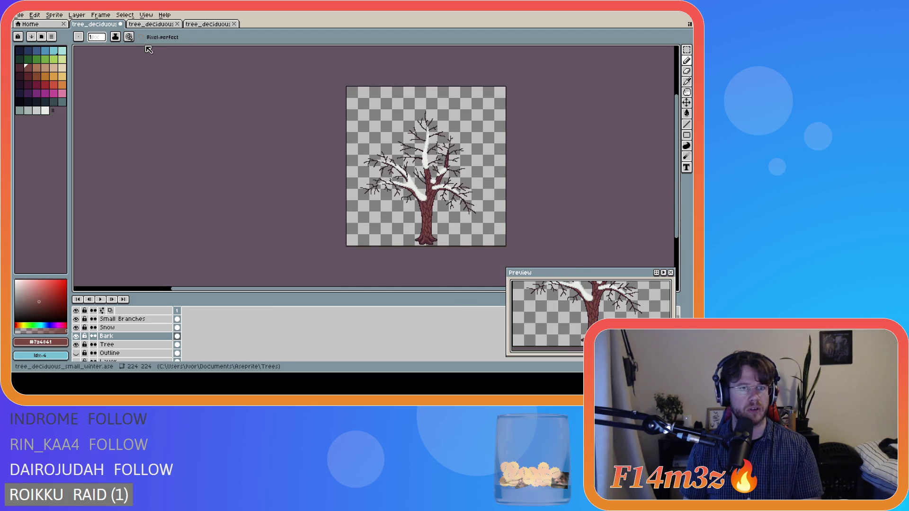
Compare the small, medium and large winter tree files, ending on tree_deciduous_medium_winter
click(153, 25)
click(97, 24)
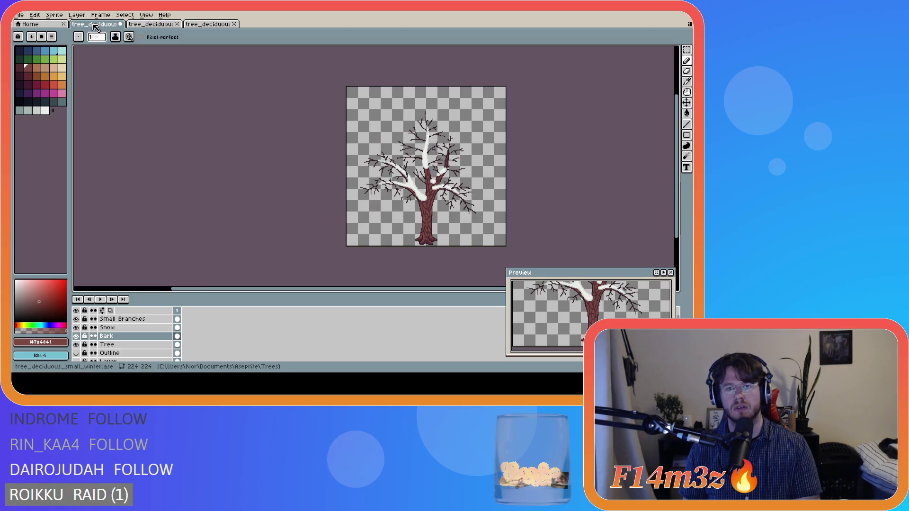
click(149, 25)
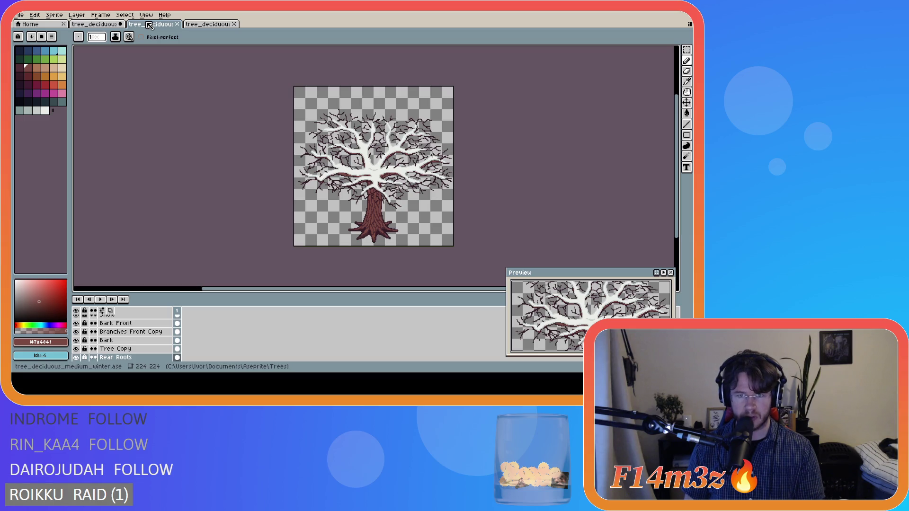
click(92, 28)
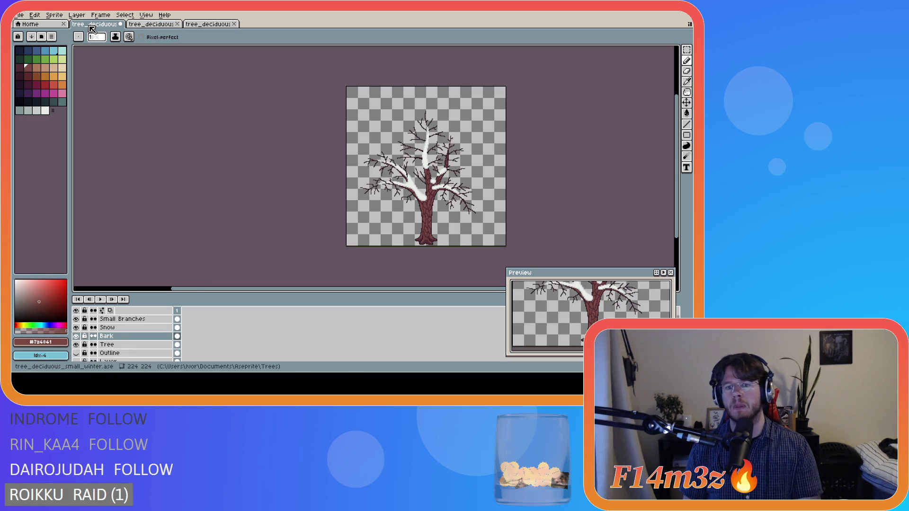
click(158, 25)
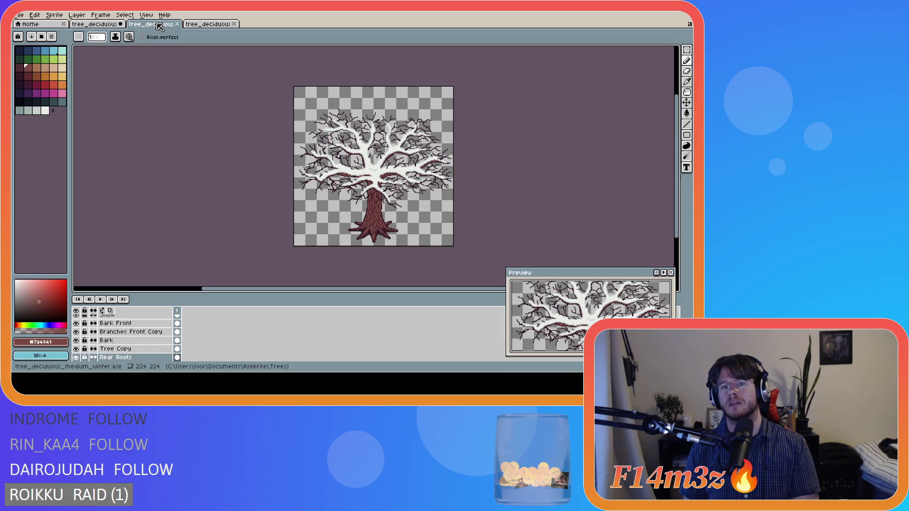
click(96, 28)
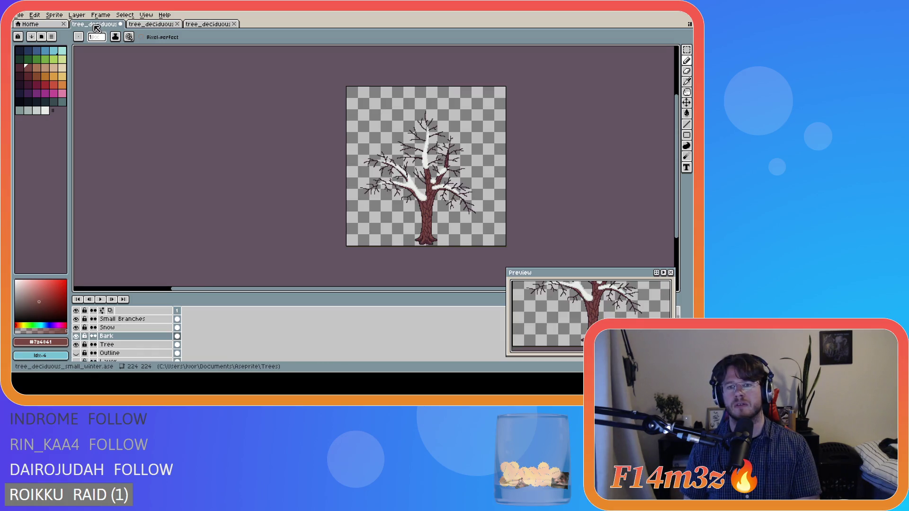
click(135, 25)
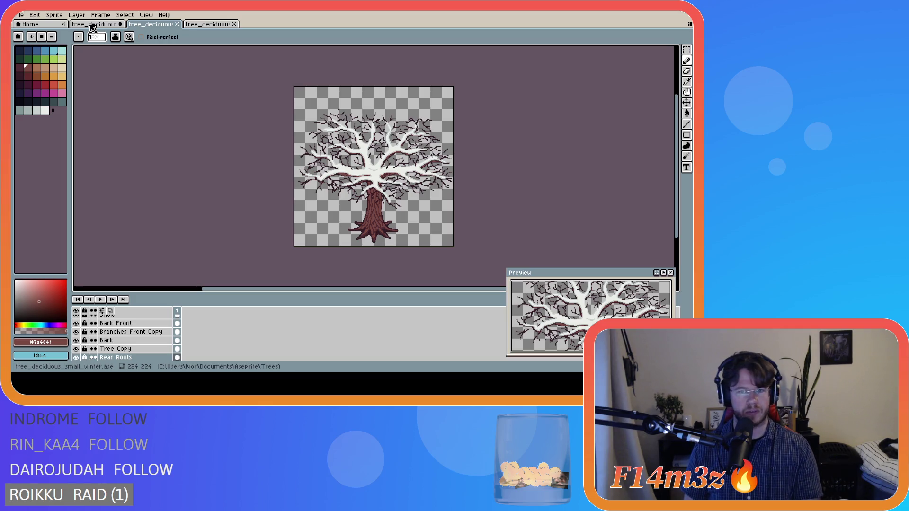
click(197, 25)
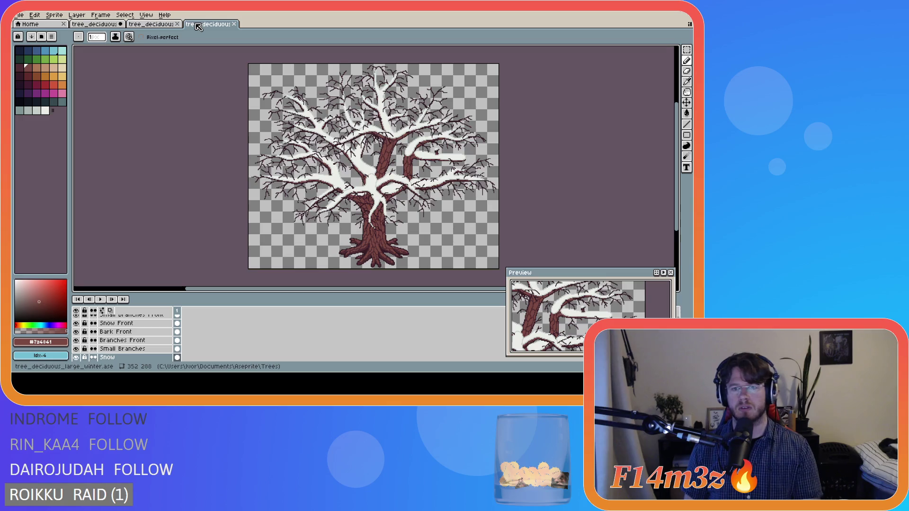
click(153, 26)
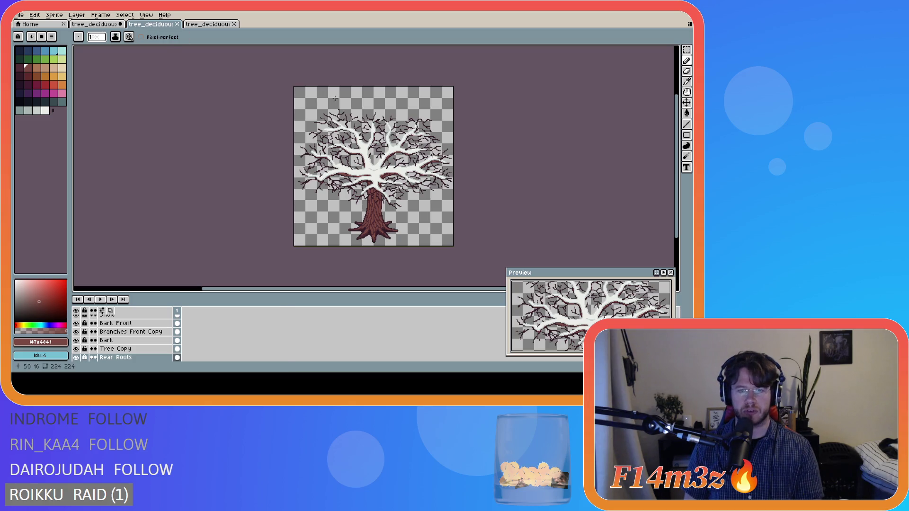
click(53, 16)
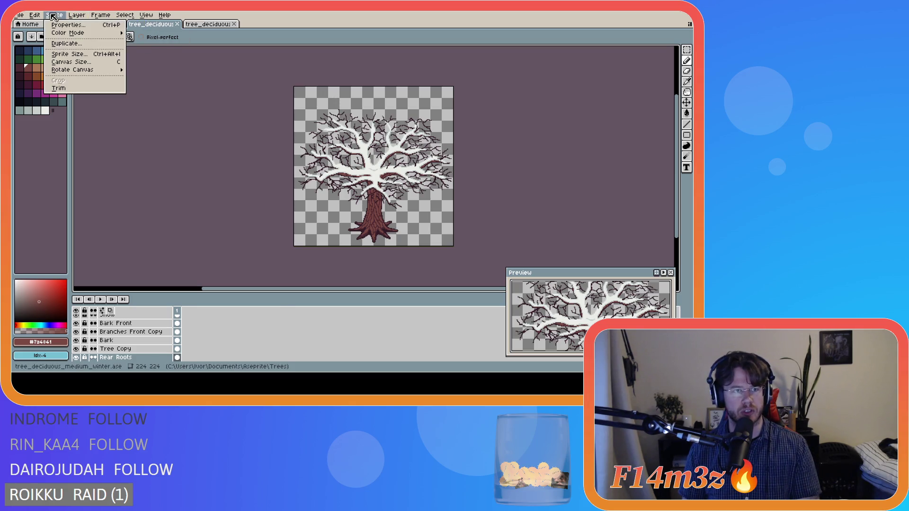
Try entering 192 as the canvas width, then cancel the Canvas Size dialog
click(70, 62)
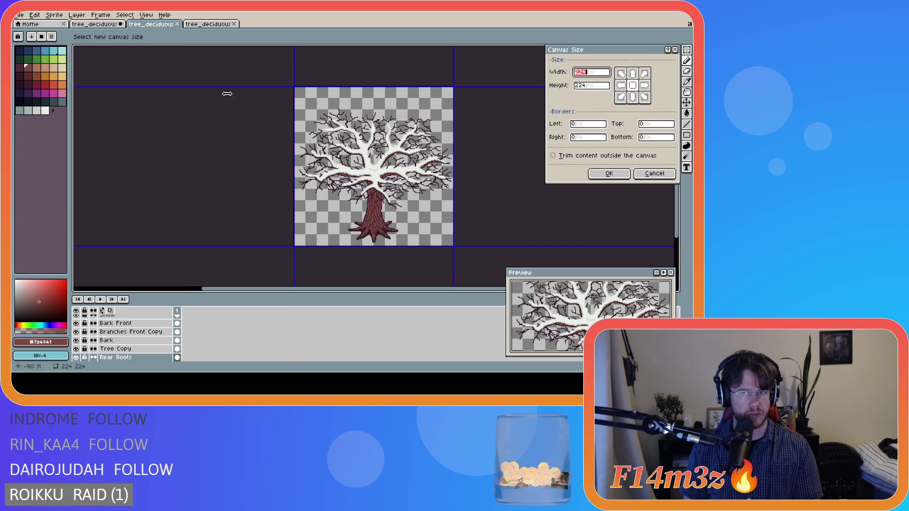
click(634, 98)
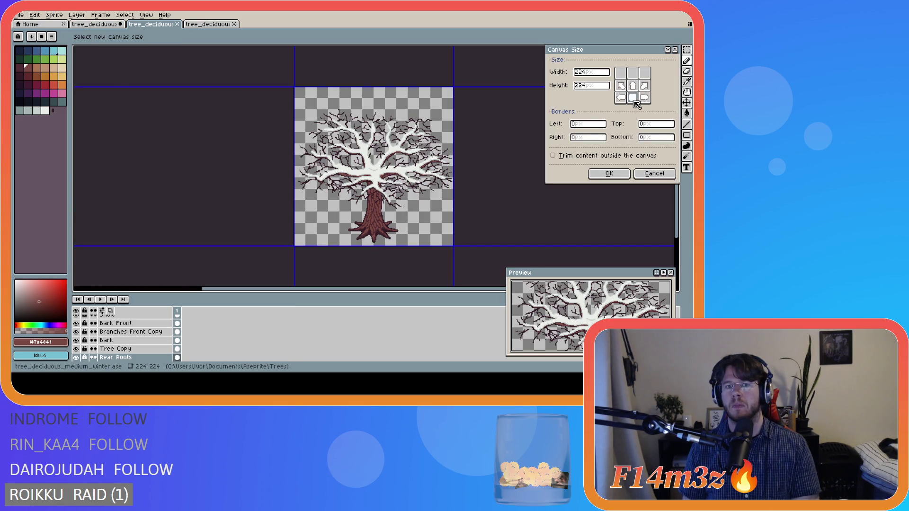
click(632, 86)
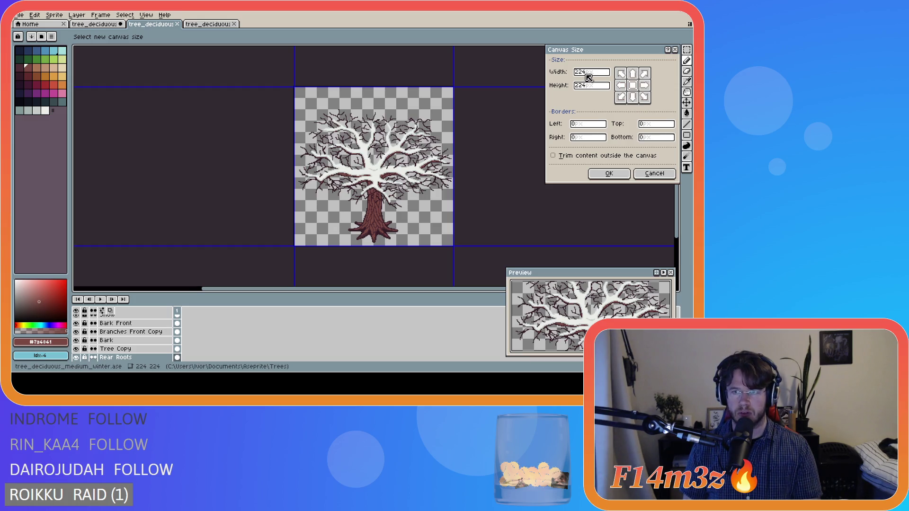
drag(588, 73, 579, 74)
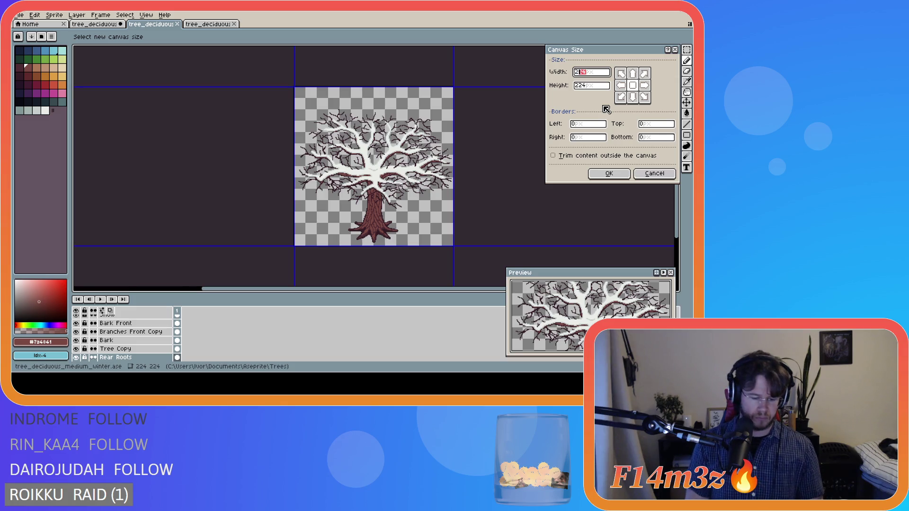
text(192)
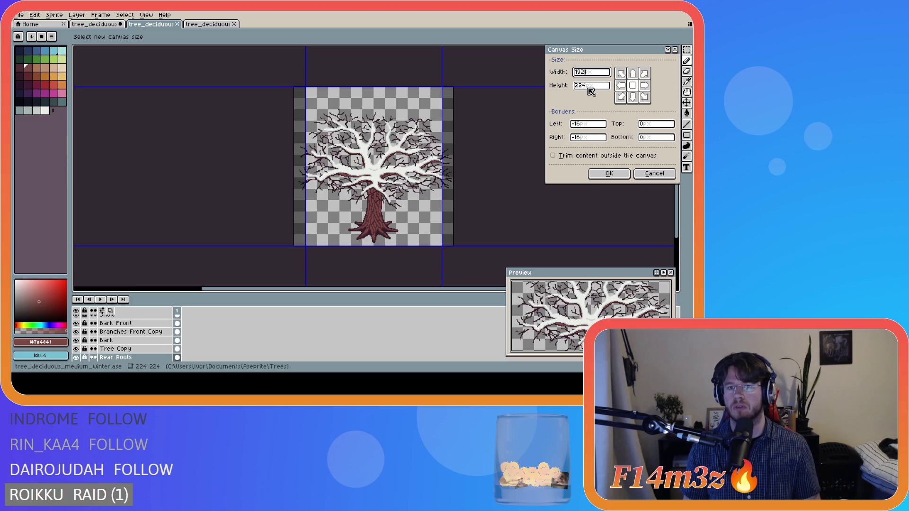
click(654, 173)
Resize the medium tree canvas to 224×192, anchored bottom-center to trim 32 px off the top
click(53, 16)
click(61, 54)
key(Tab)
text(192)
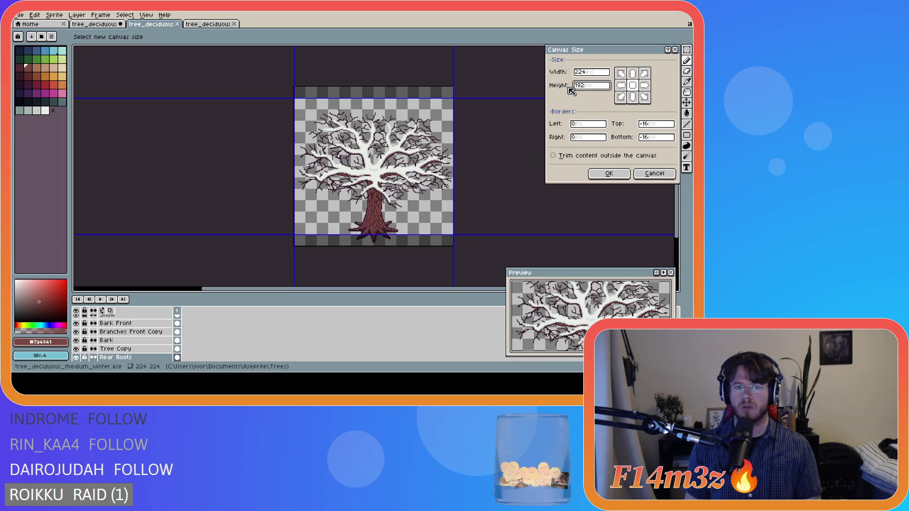
click(633, 75)
click(632, 98)
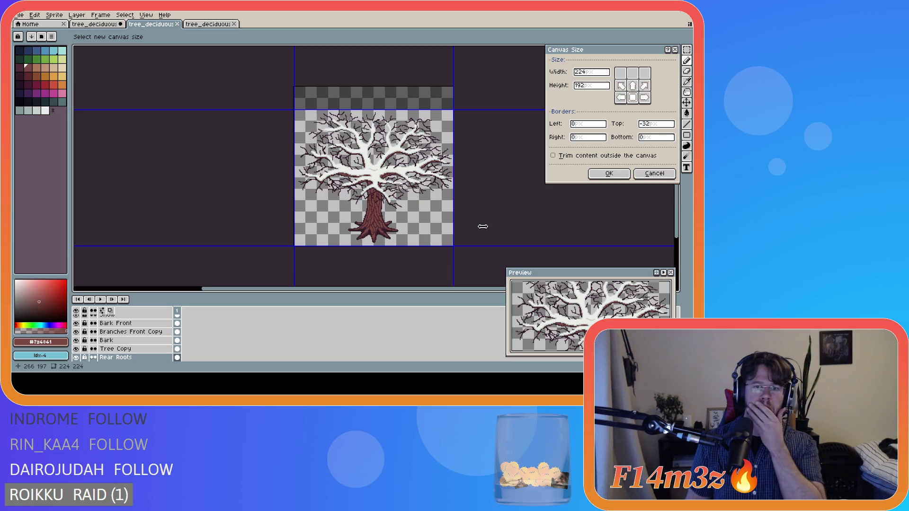
click(610, 174)
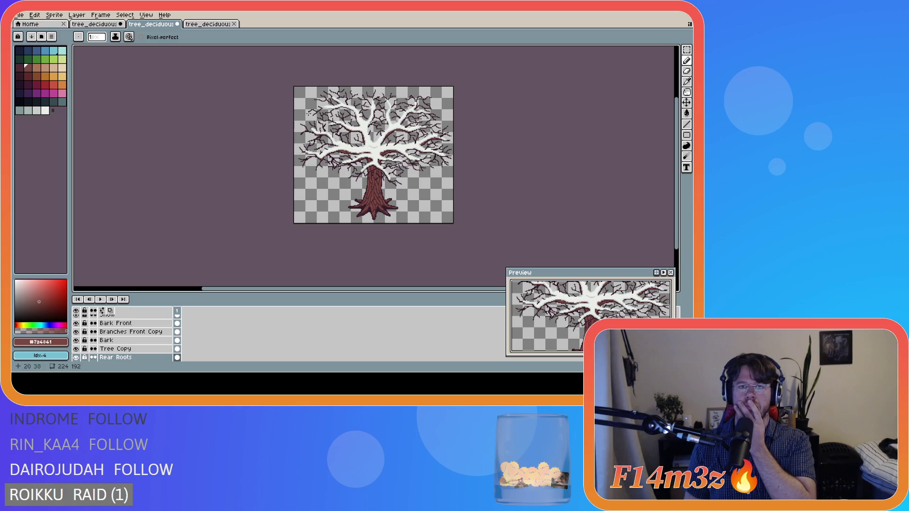
click(80, 23)
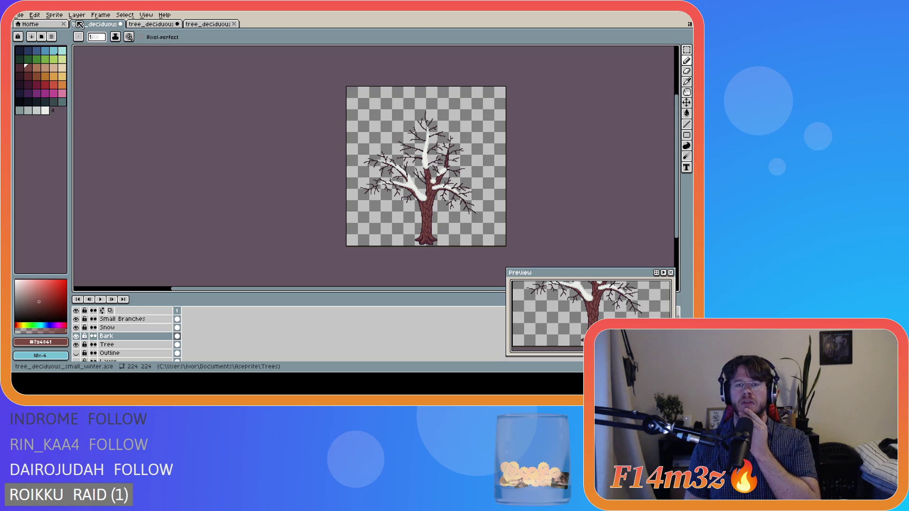
Set the small winter tree's canvas height to 192, anchored bottom-center
click(55, 14)
click(66, 63)
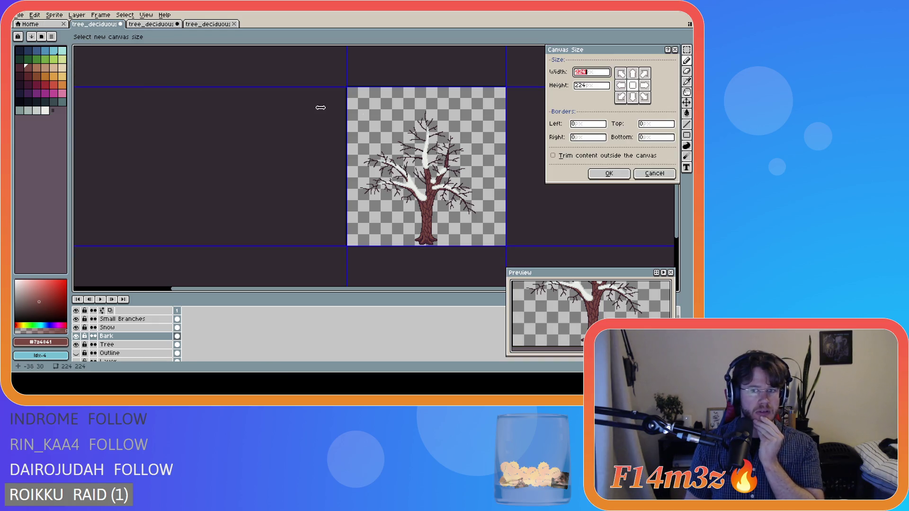
click(591, 87)
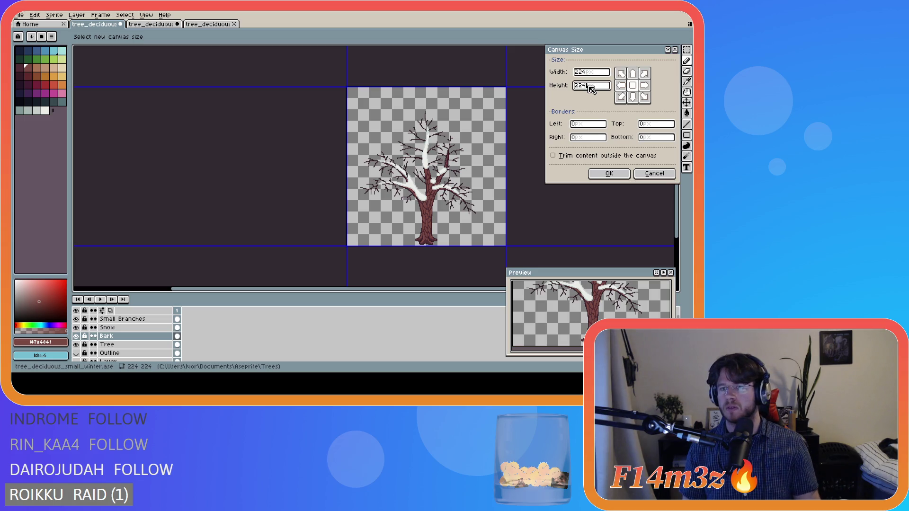
text(192)
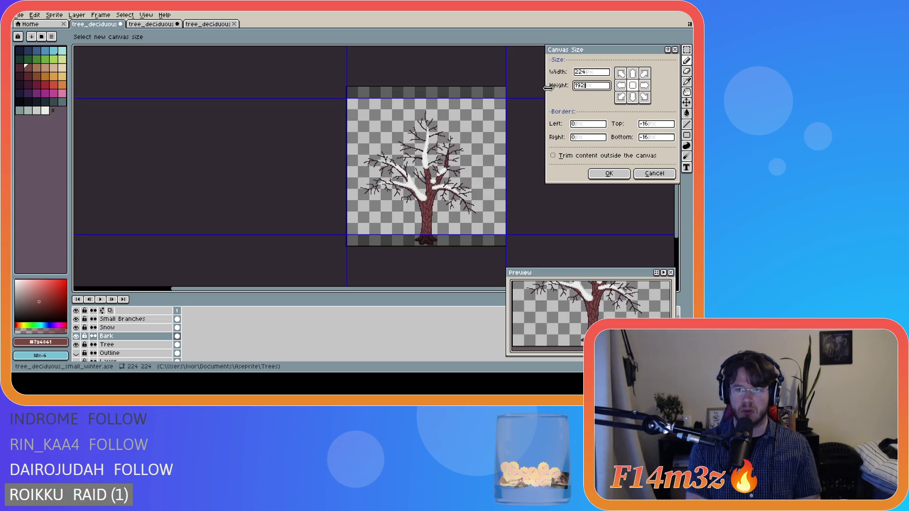
click(633, 97)
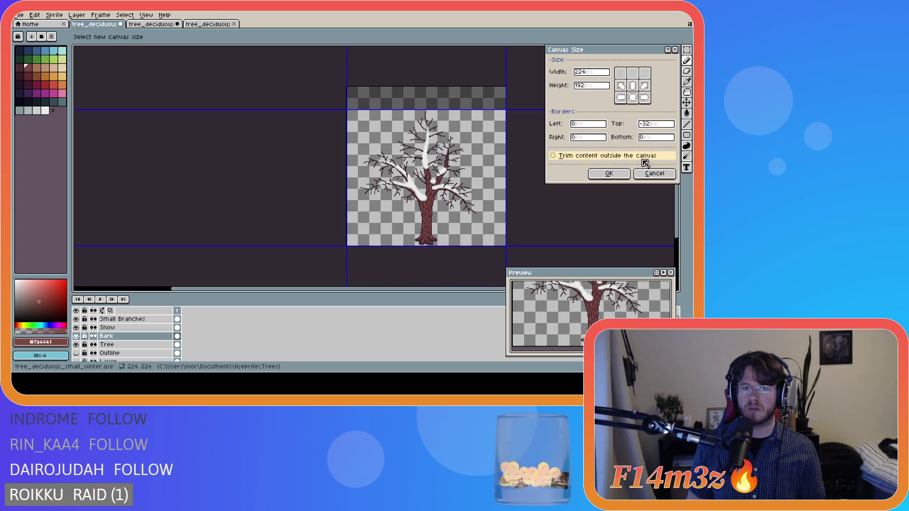
click(619, 174)
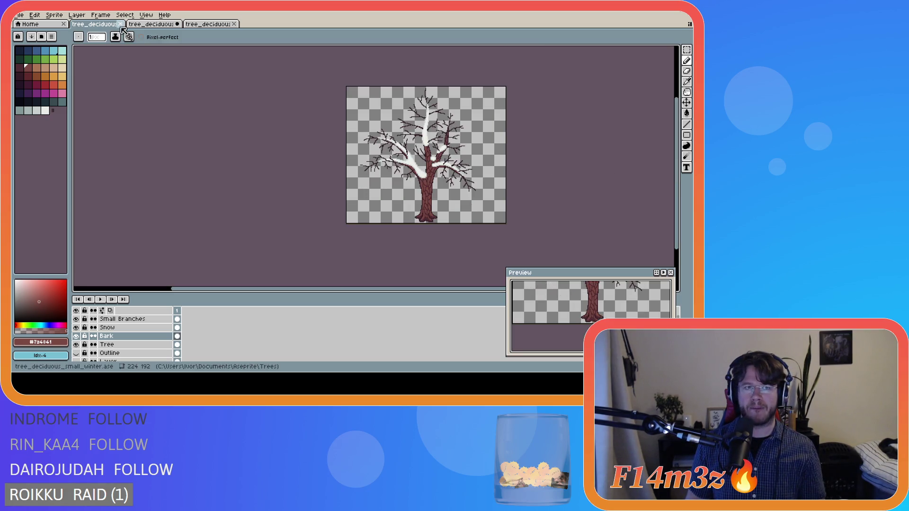
click(137, 23)
Flip back and forth between the small and medium snowy tree documents to compare them
click(100, 25)
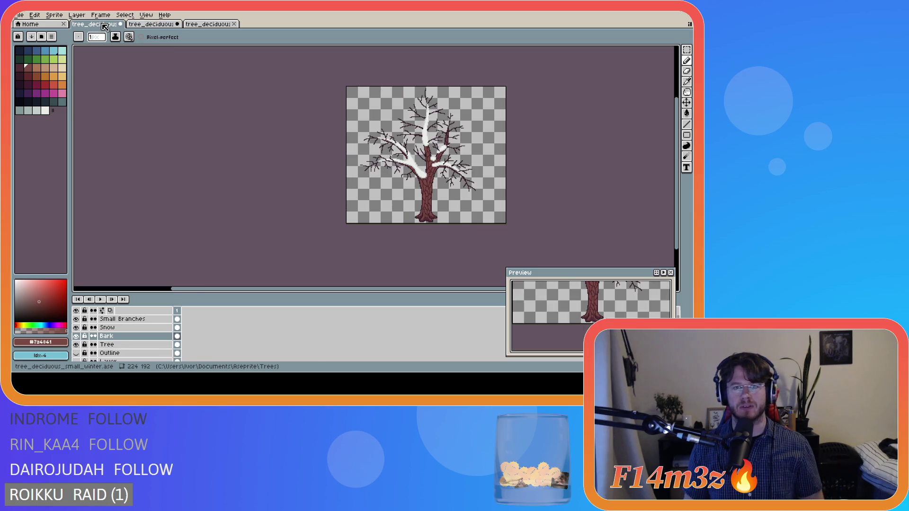
click(138, 24)
click(99, 26)
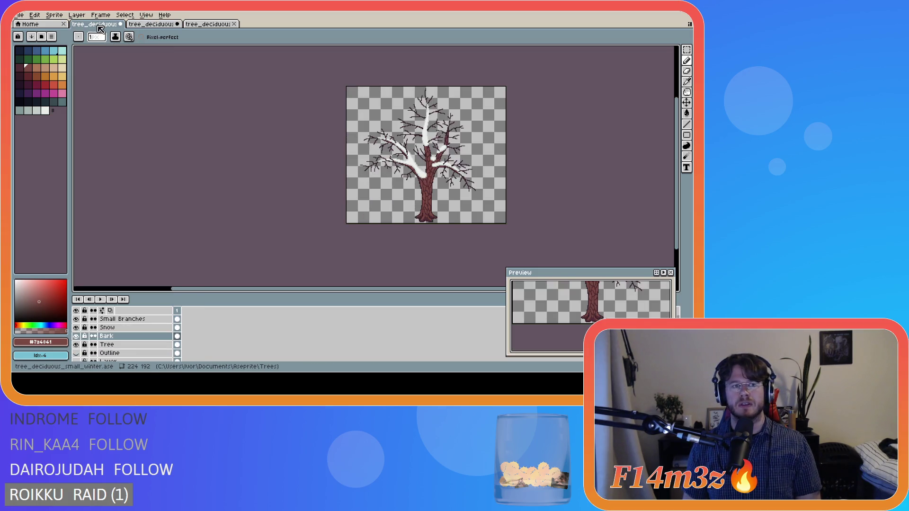
click(144, 25)
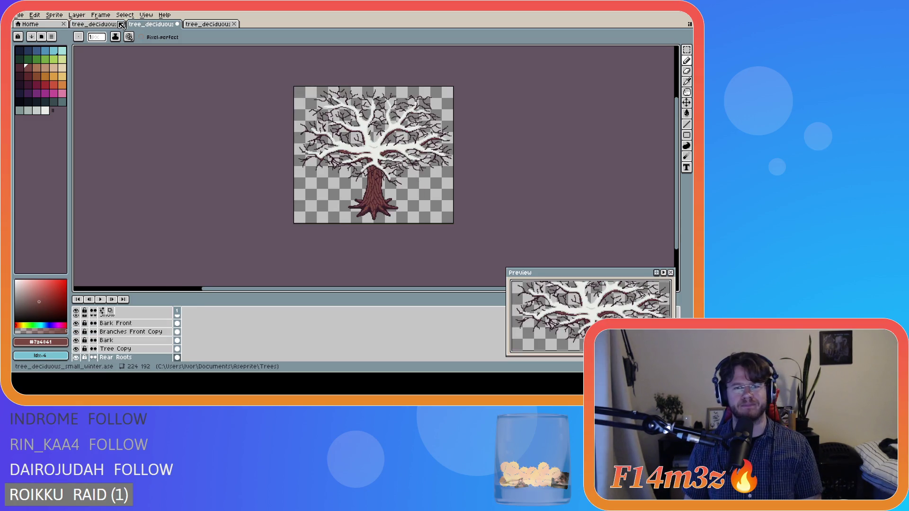
click(101, 27)
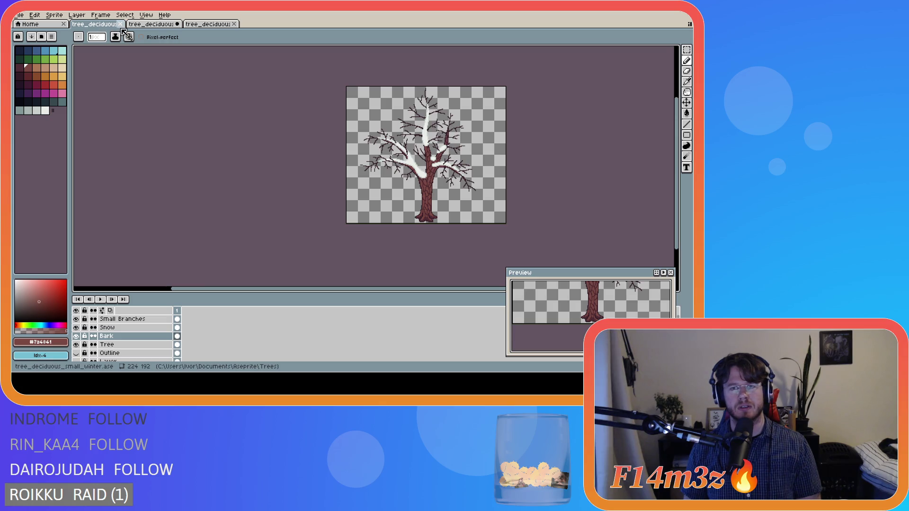
click(143, 27)
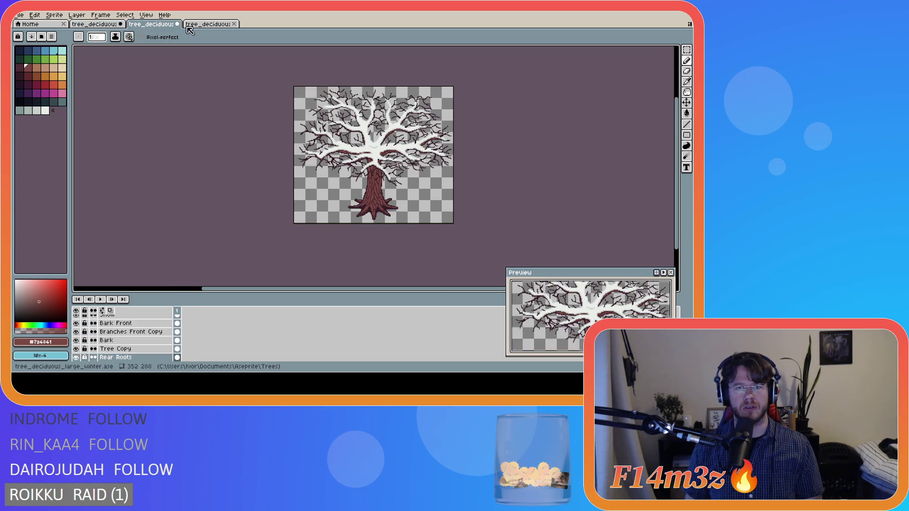
click(94, 27)
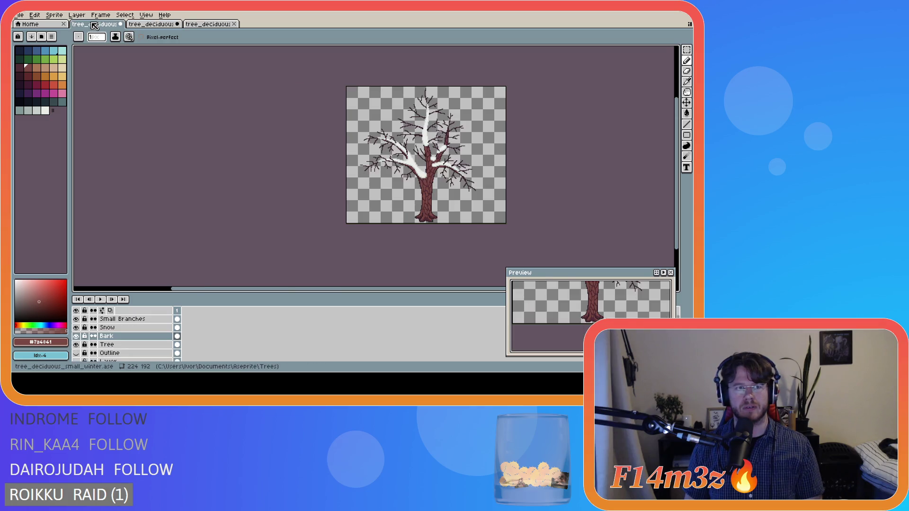
click(145, 25)
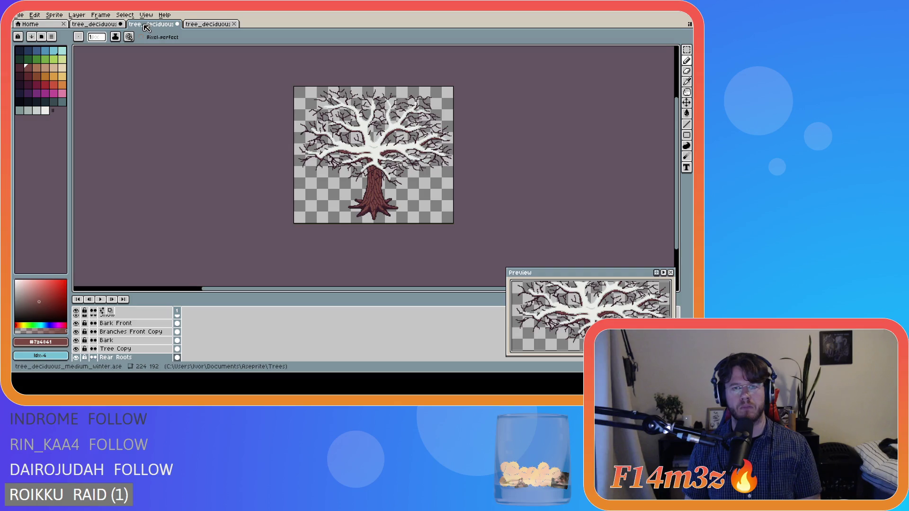
Bring up the large winter tree, compare it with the medium and small ones, and return to it
click(207, 26)
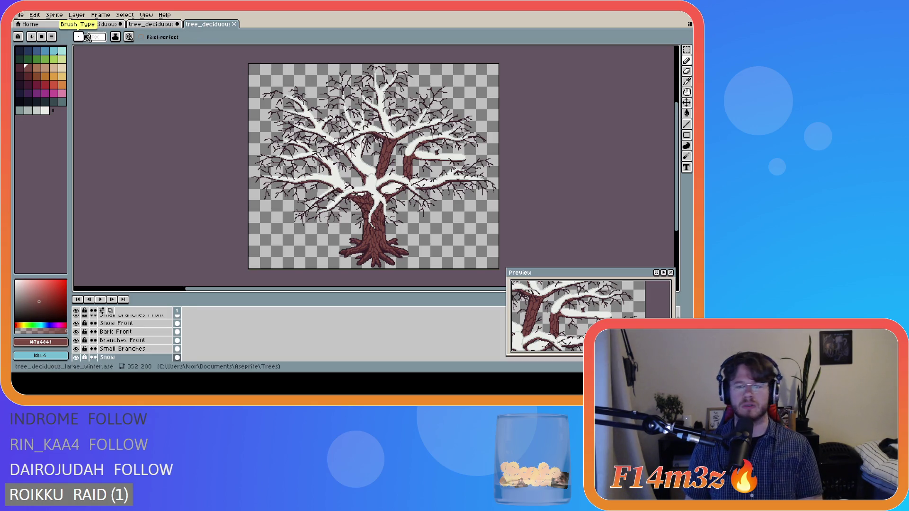
click(155, 26)
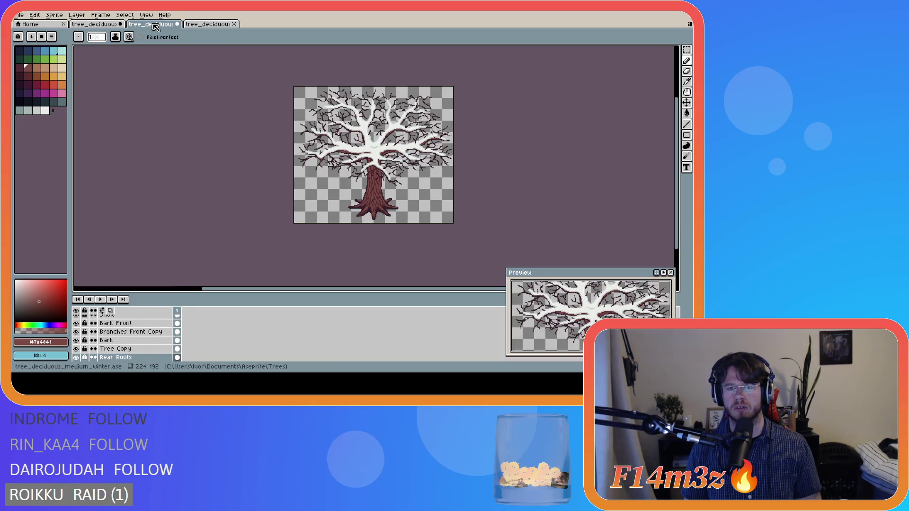
click(97, 24)
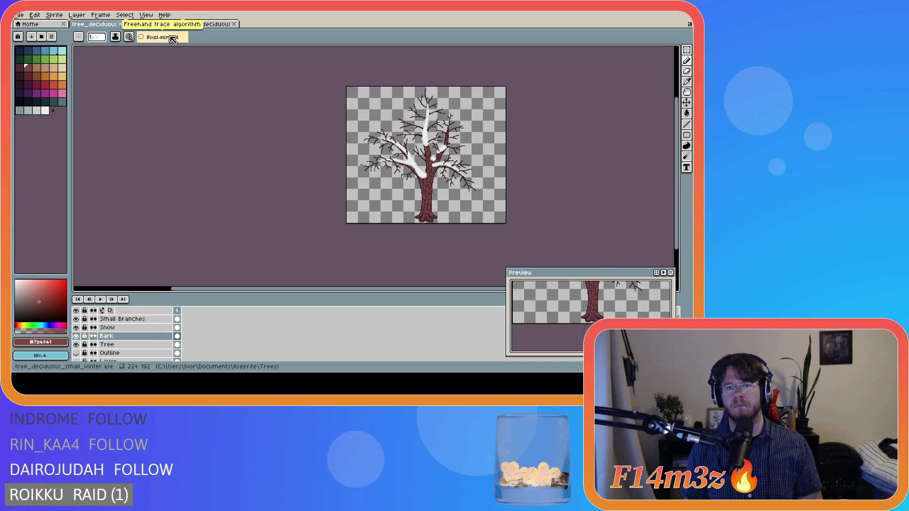
click(156, 24)
click(206, 27)
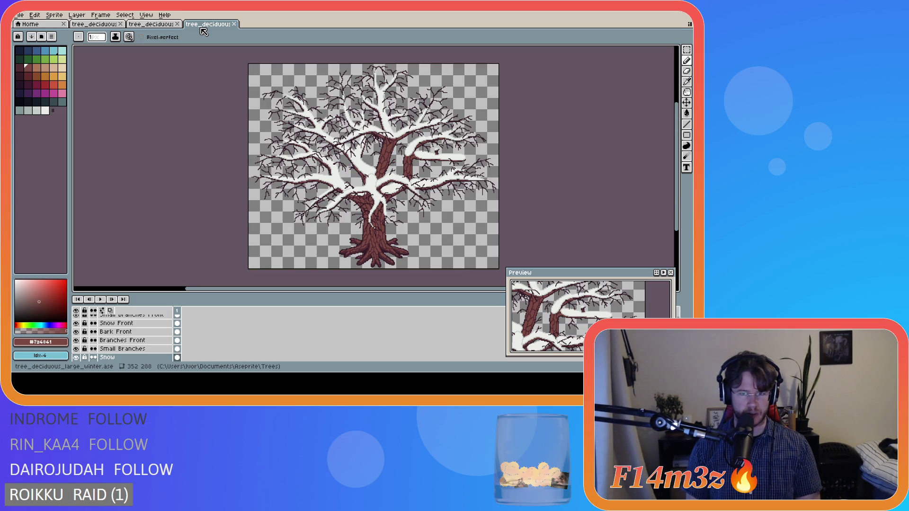
Browse the large tree's layers, select Branches Front, then step up to Bark Front with Alt+Up
scroll(418, 191, up, 2)
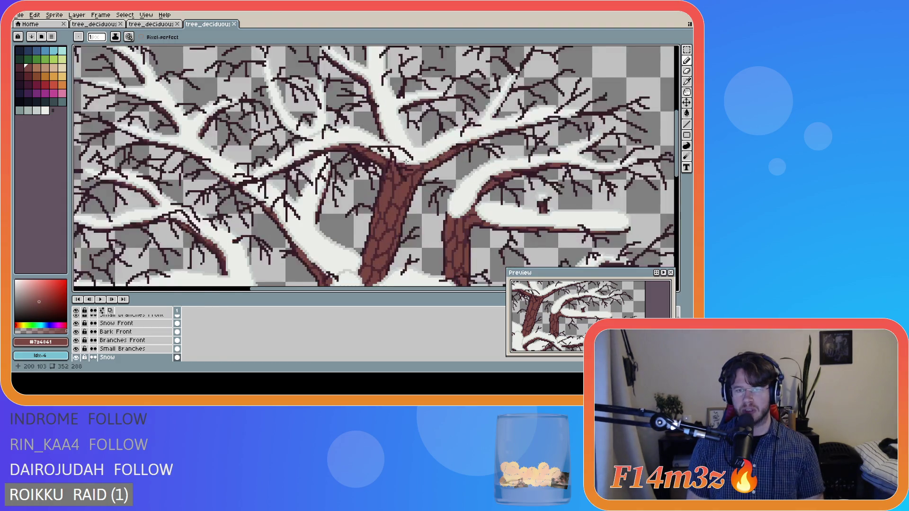
scroll(419, 191, down, 2)
drag(440, 289, 464, 289)
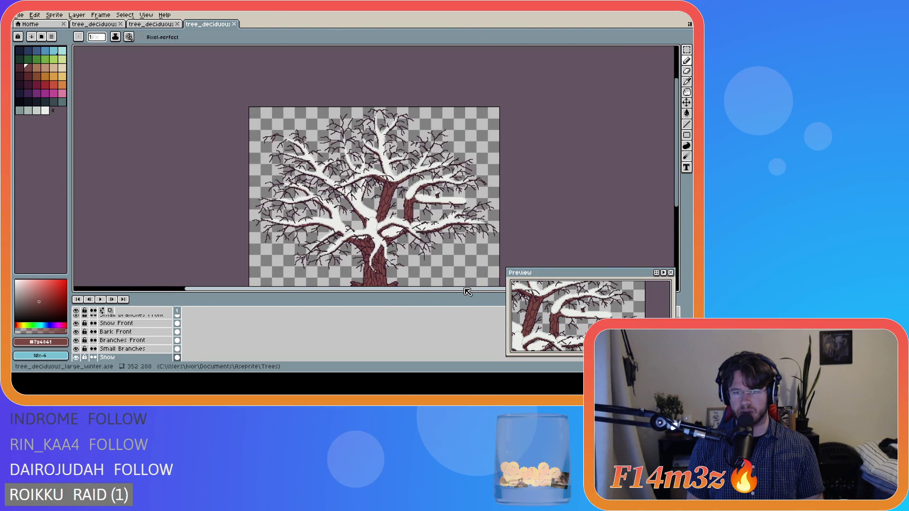
scroll(445, 176, down, 3)
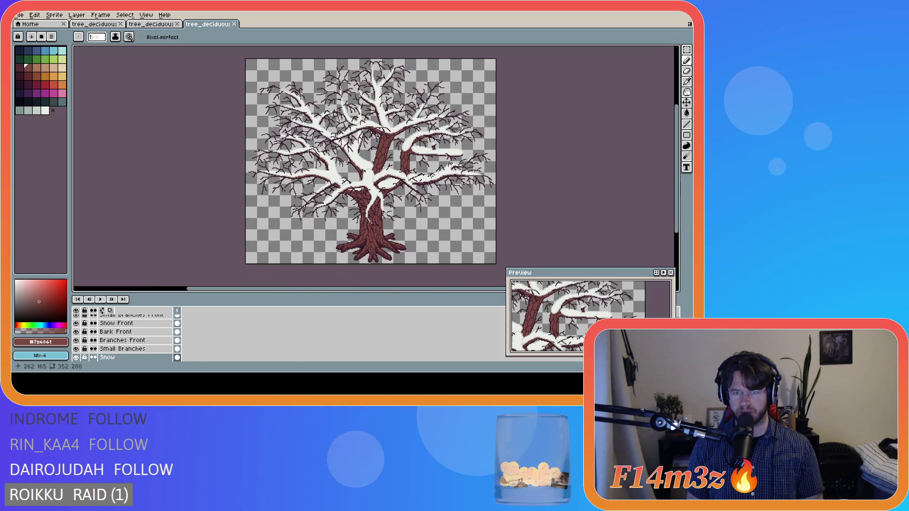
scroll(402, 162, up, 3)
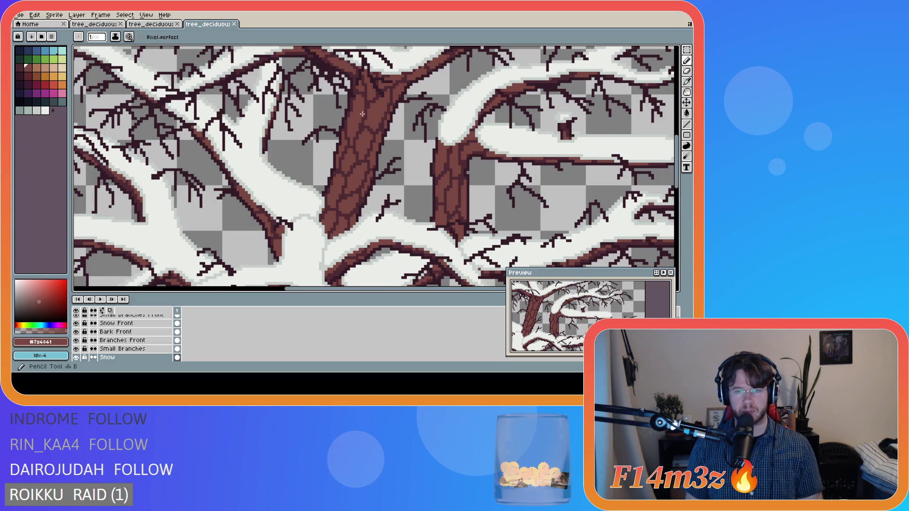
scroll(128, 341, down, 5)
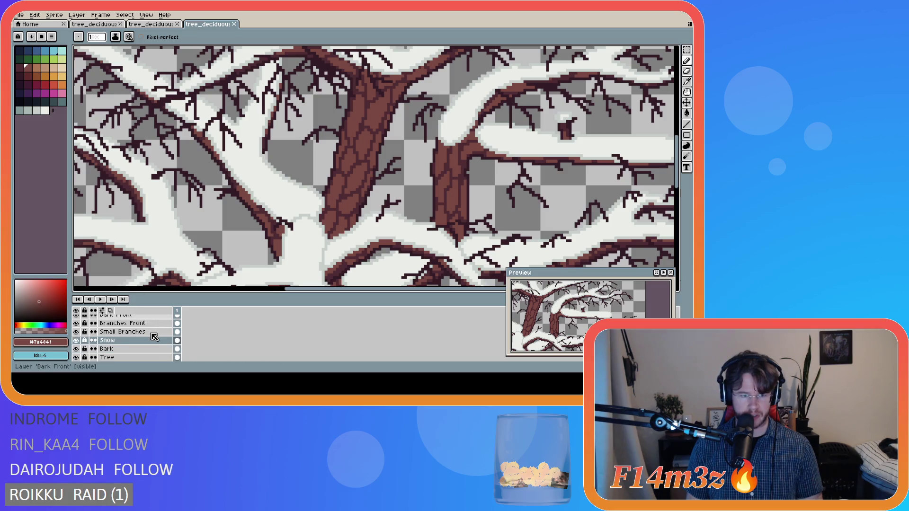
scroll(131, 345, up, 4)
scroll(134, 341, up, 3)
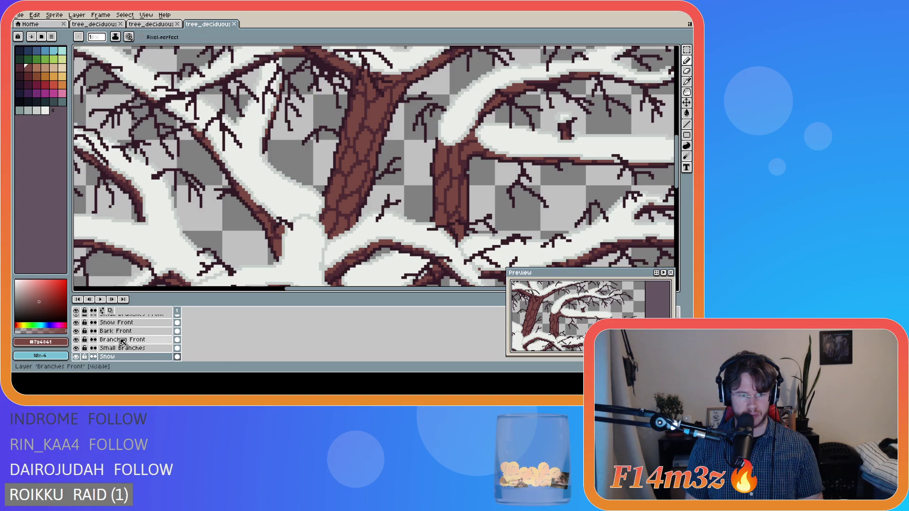
click(148, 339)
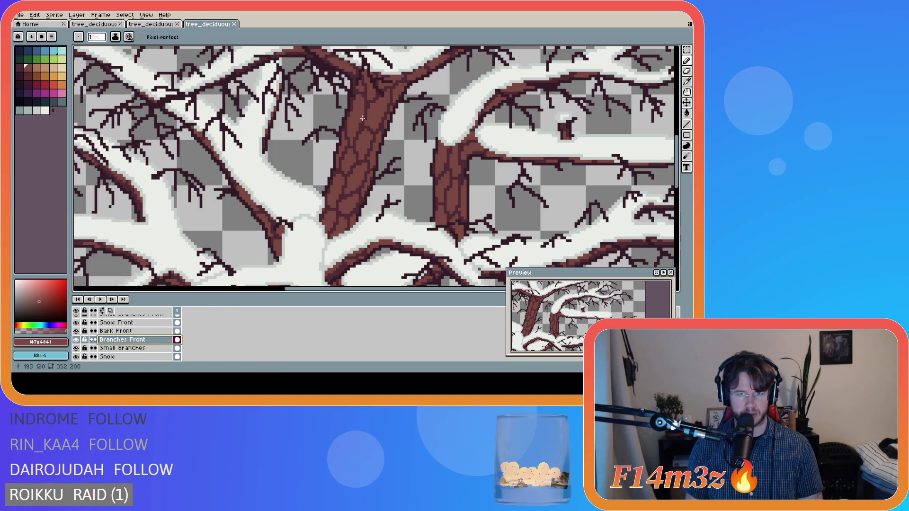
key(alt+Up)
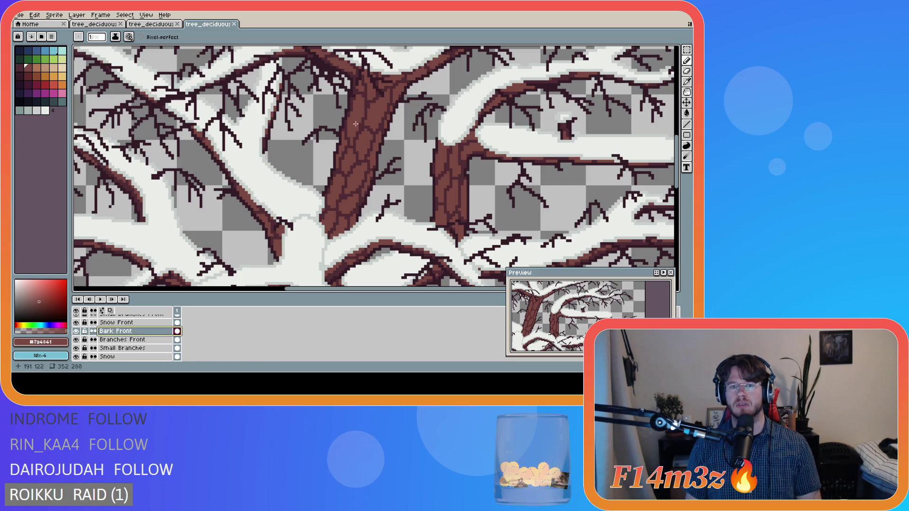
Scroll the layer list and make the Bark layer the one being edited
scroll(132, 331, up, 1)
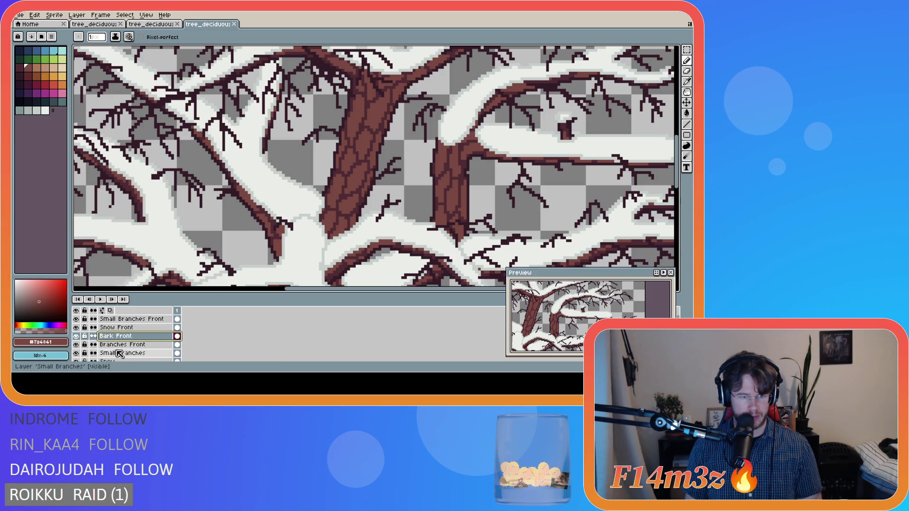
scroll(137, 352, down, 2)
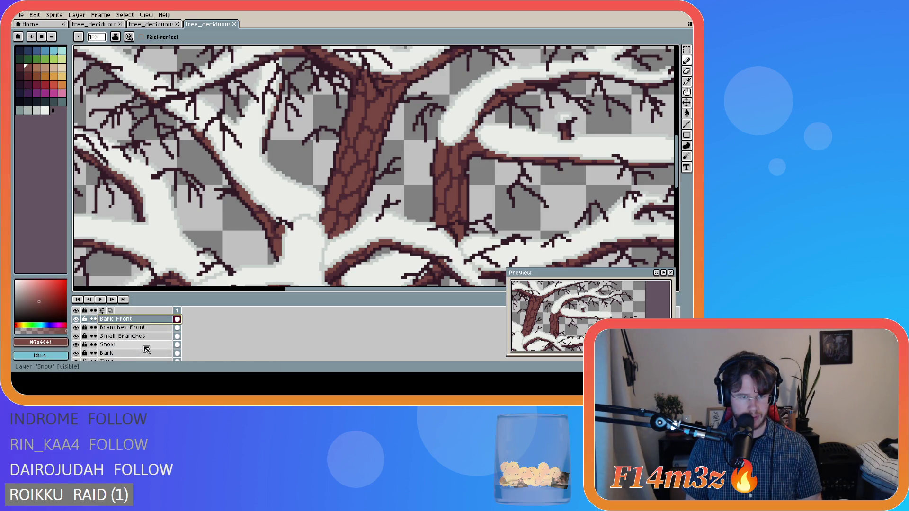
click(141, 353)
Eyedrop the bark colour and add four bark-detail pixels on the trunk, then save
key(alt)
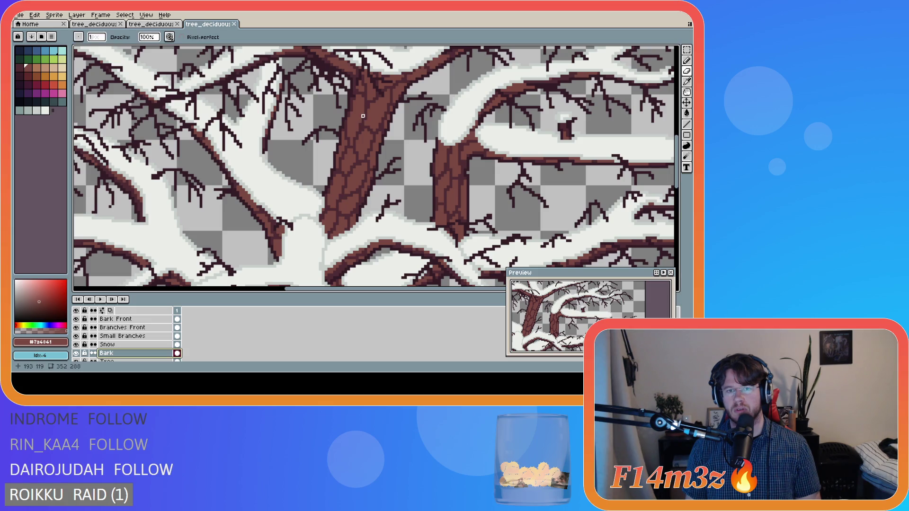
click(360, 116)
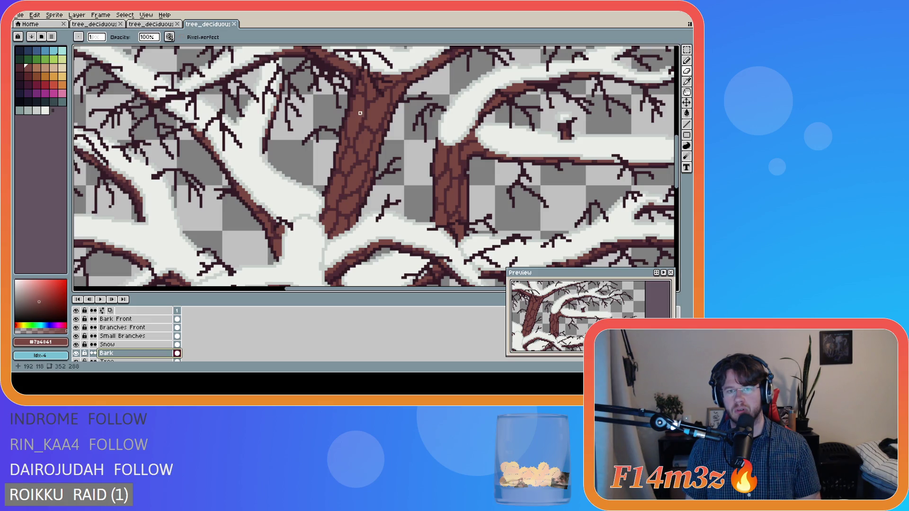
click(361, 114)
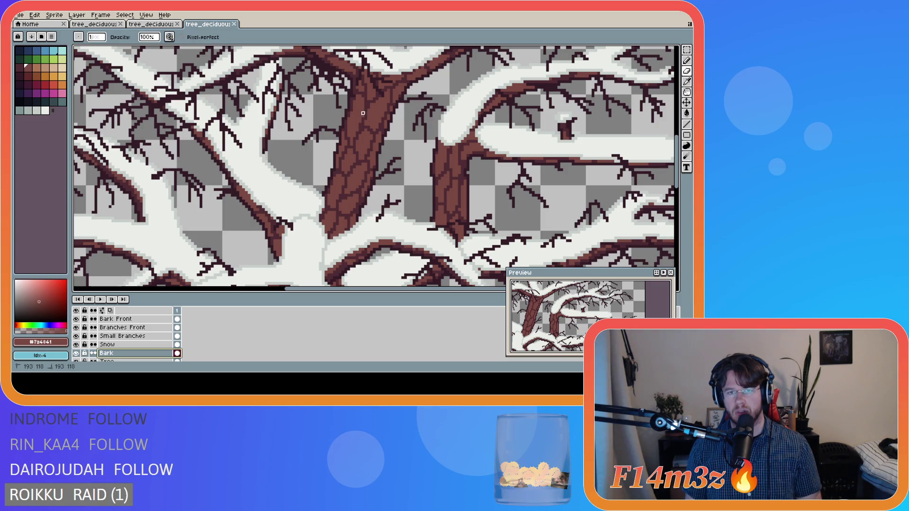
click(343, 117)
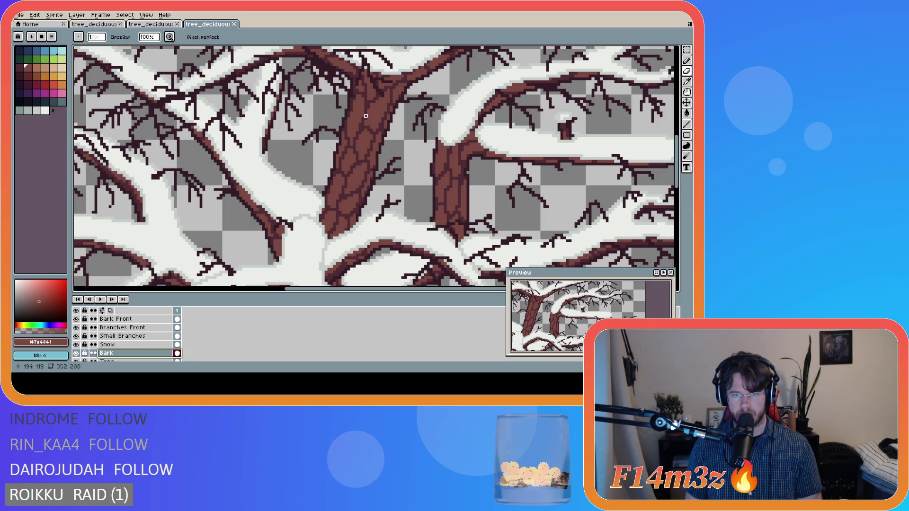
click(346, 118)
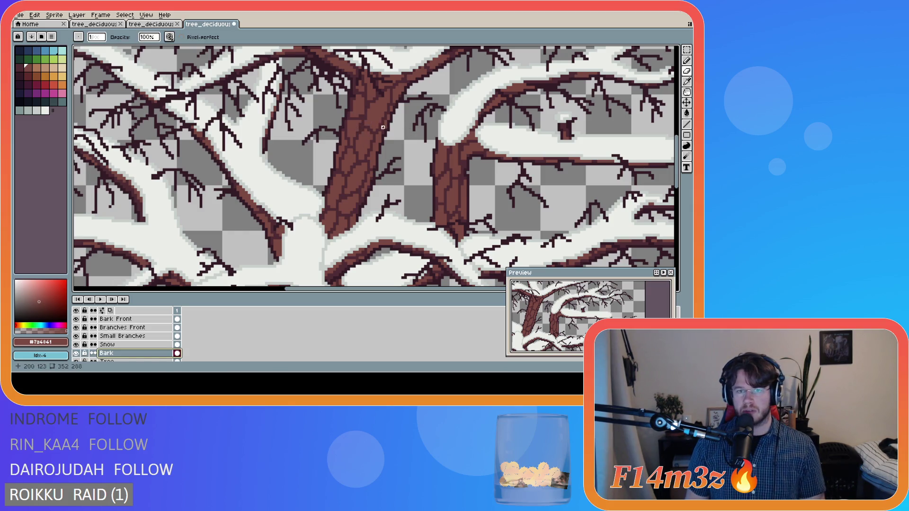
key(ctrl+s)
Add three more bark pixels on the trunk, saving between touch-ups
click(388, 135)
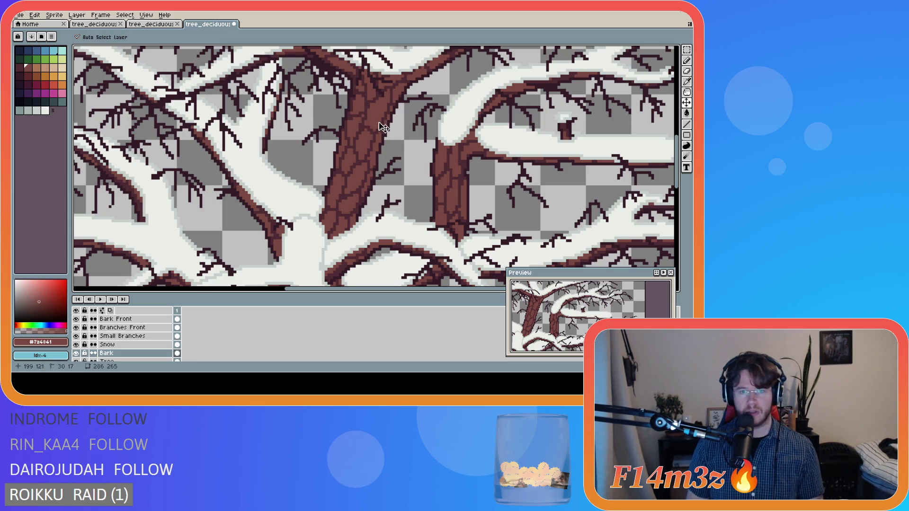
key(ctrl+s)
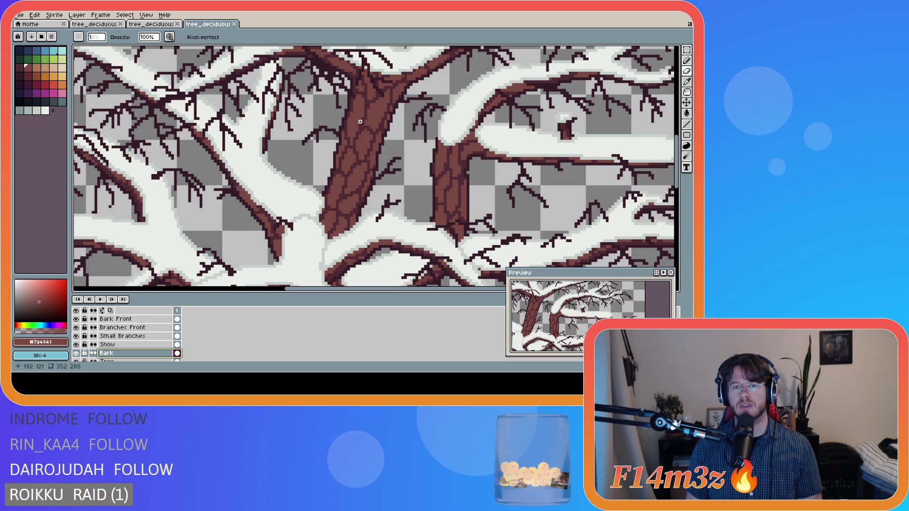
click(360, 119)
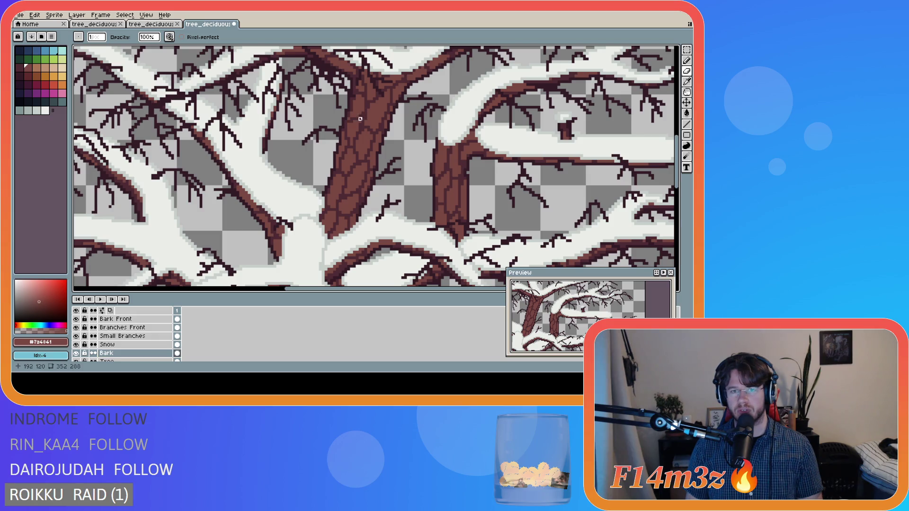
key(ctrl+s)
click(360, 121)
Zoom in and out over the snowy tree, briefly switching to Move then back to Pencil
scroll(379, 152, down, 2)
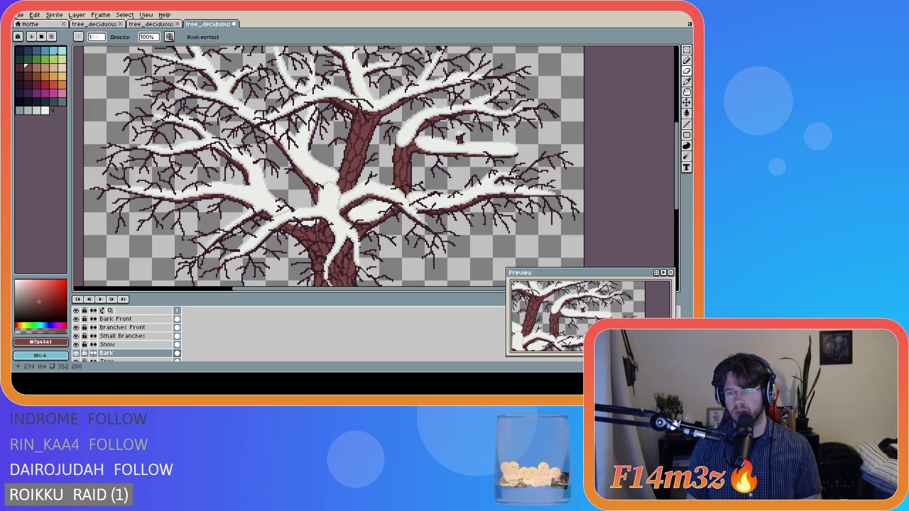
scroll(367, 136, up, 2)
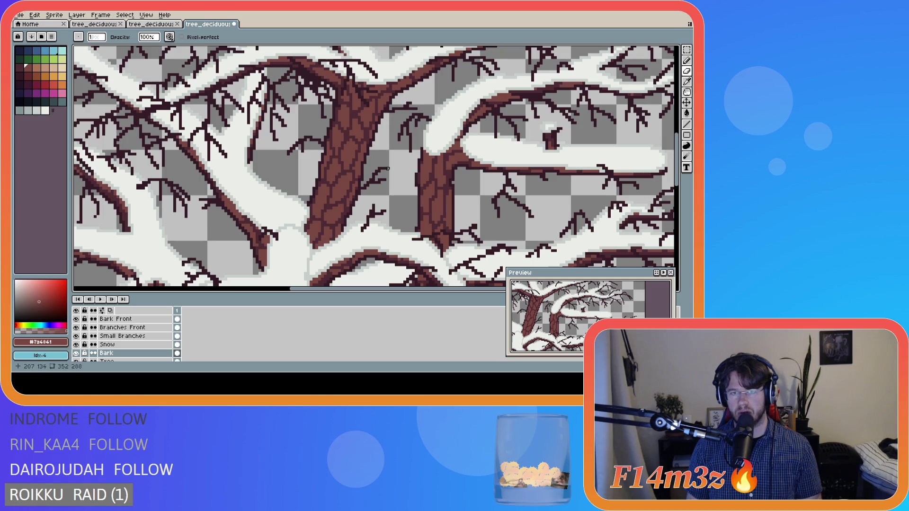
scroll(385, 194, down, 2)
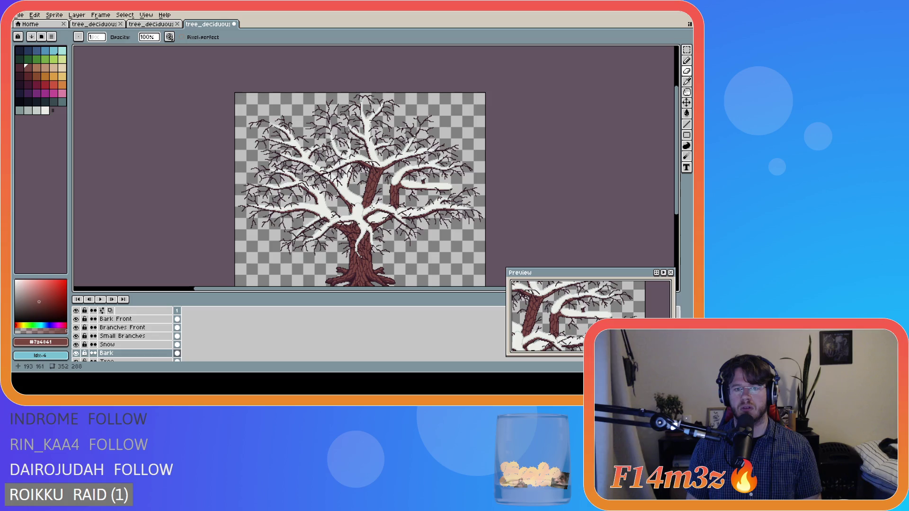
scroll(371, 208, up, 3)
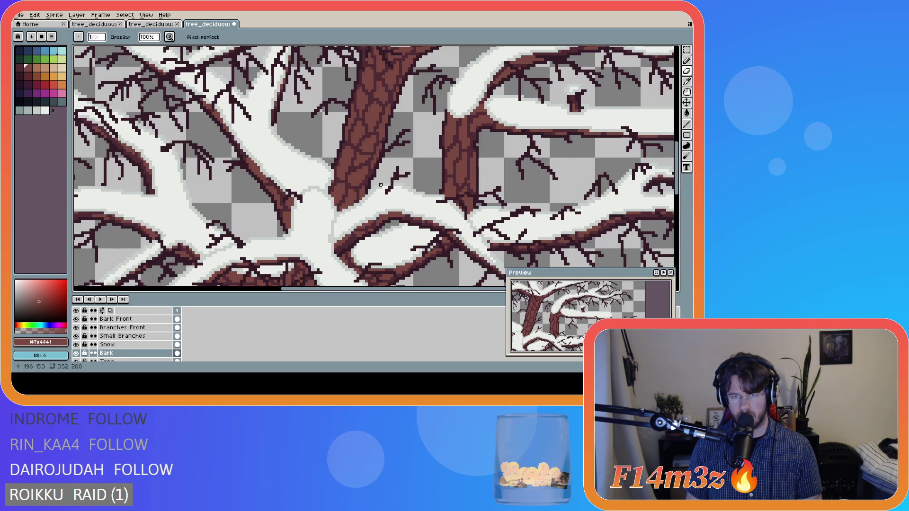
scroll(392, 171, down, 4)
scroll(387, 194, up, 4)
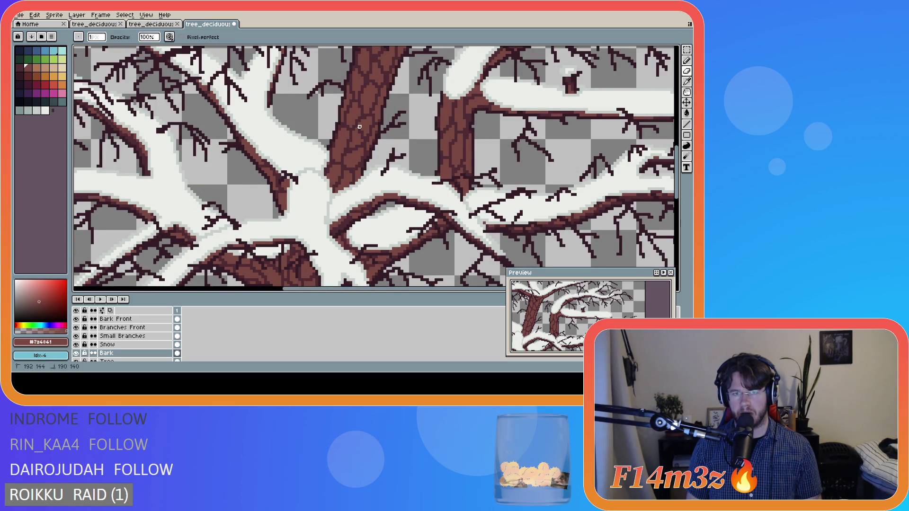
scroll(382, 170, down, 4)
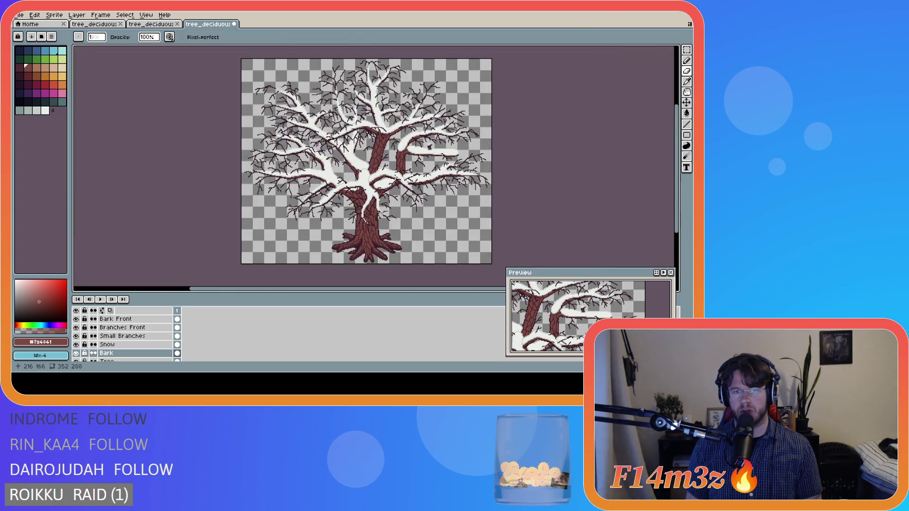
key(v)
key(b)
Review the whole tree again and save tree_deciduous_large_winter.ase
scroll(359, 128, up, 4)
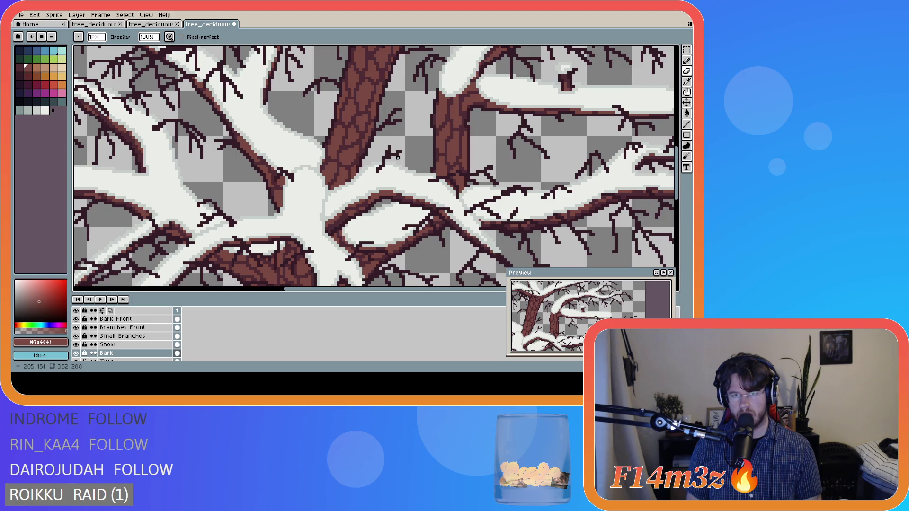
scroll(394, 157, down, 4)
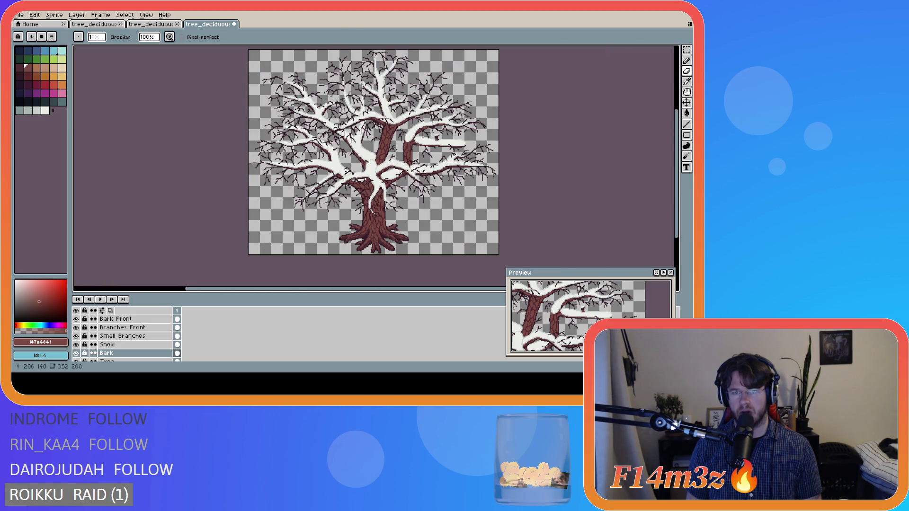
scroll(394, 149, up, 2)
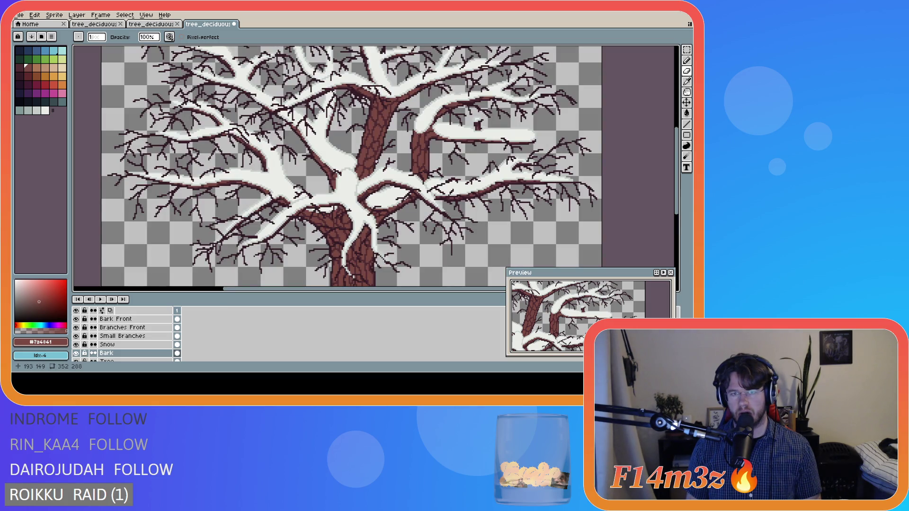
scroll(376, 161, up, 1)
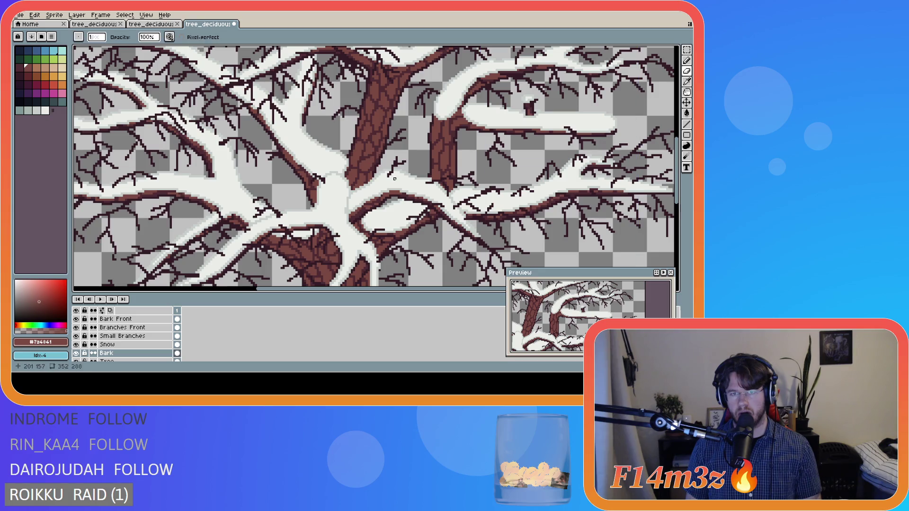
scroll(371, 153, down, 3)
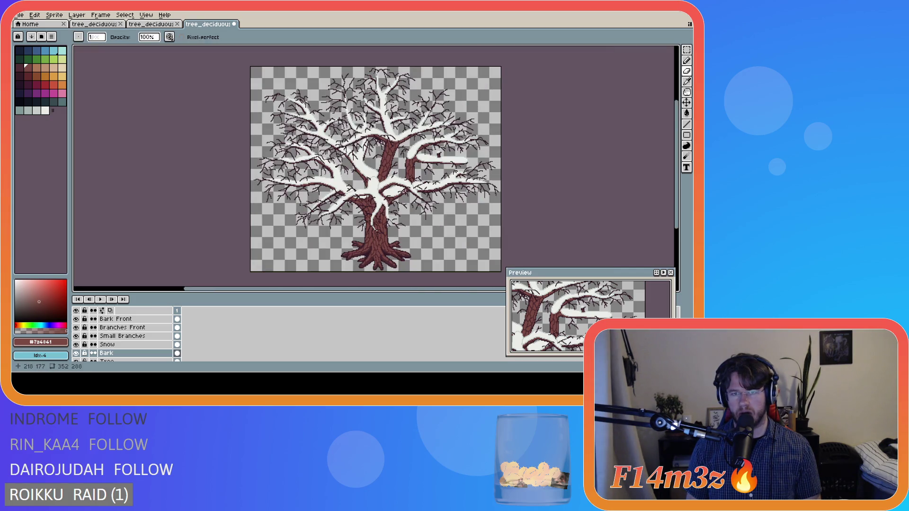
key(ctrl+s)
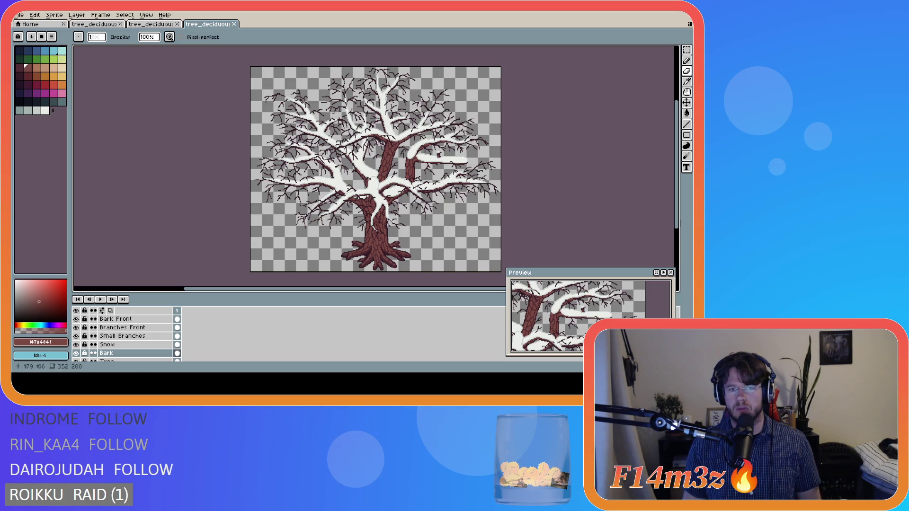
Darken a stretch of trunk bark, save, and touch up a pixel near the trunk base
scroll(410, 196, up, 3)
drag(408, 195, 398, 188)
key(ctrl+s)
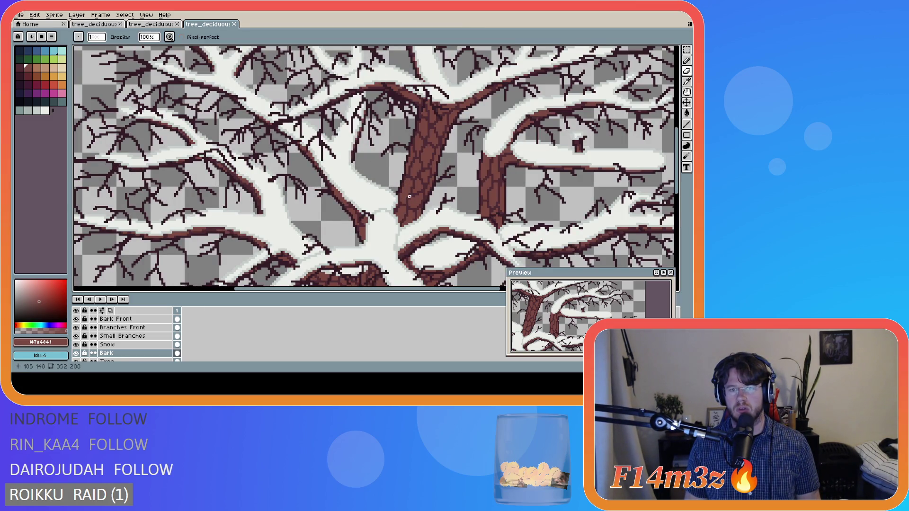
click(388, 216)
Inspect the tree zoomed in and out, then save the winter tree file
scroll(405, 222, down, 2)
scroll(404, 222, down, 2)
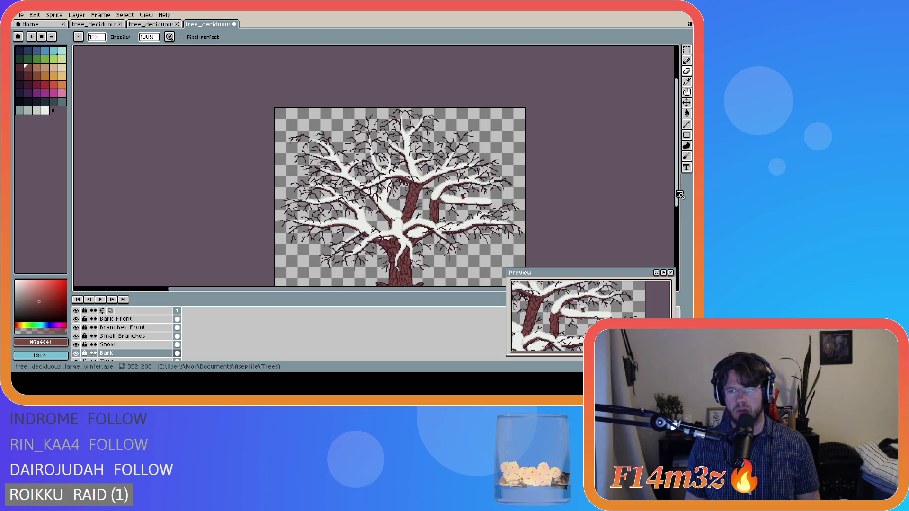
scroll(646, 207, down, 3)
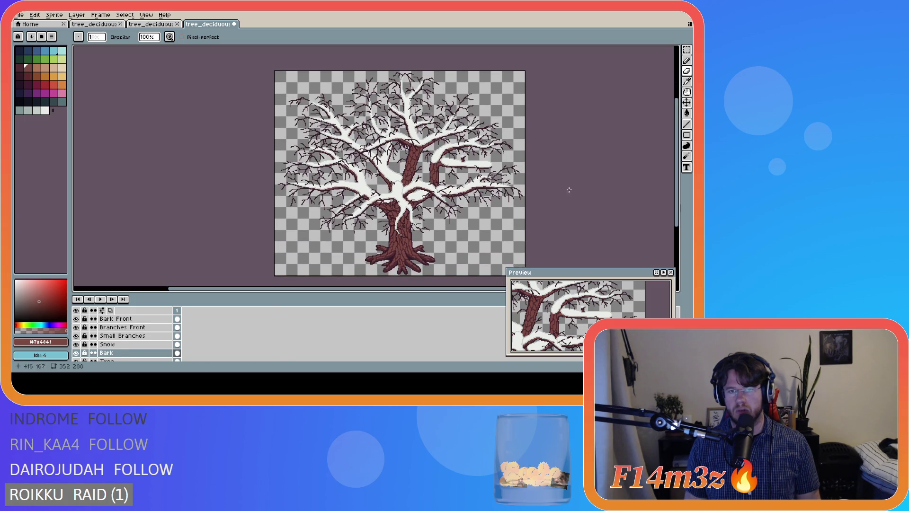
scroll(435, 176, up, 4)
scroll(365, 145, down, 1)
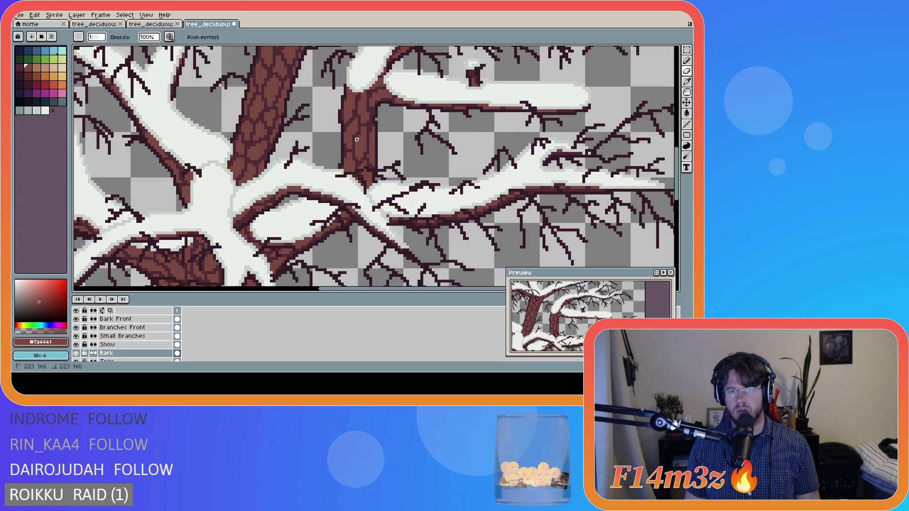
scroll(357, 140, down, 5)
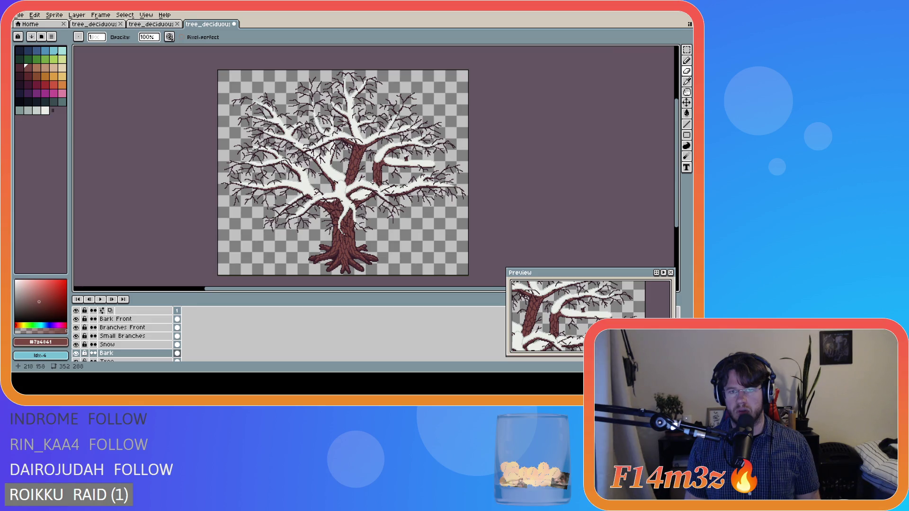
scroll(378, 163, up, 4)
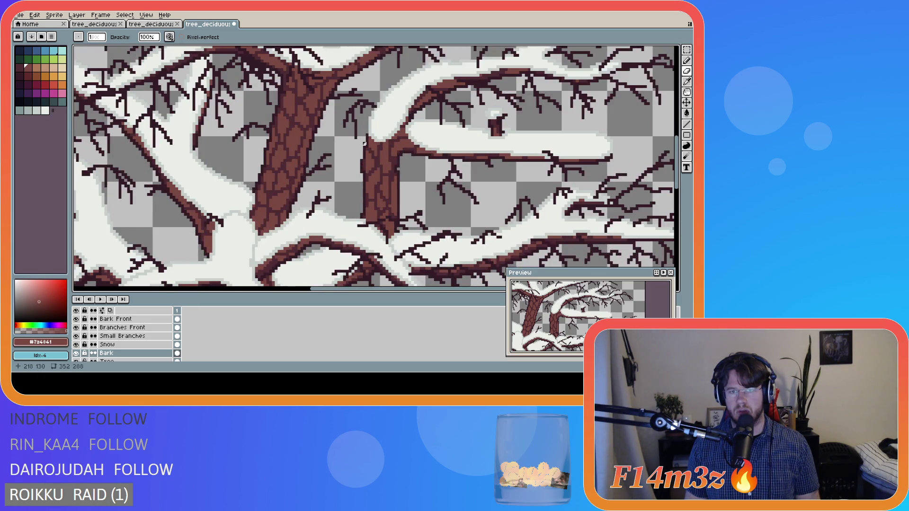
scroll(378, 184, down, 4)
scroll(400, 202, up, 4)
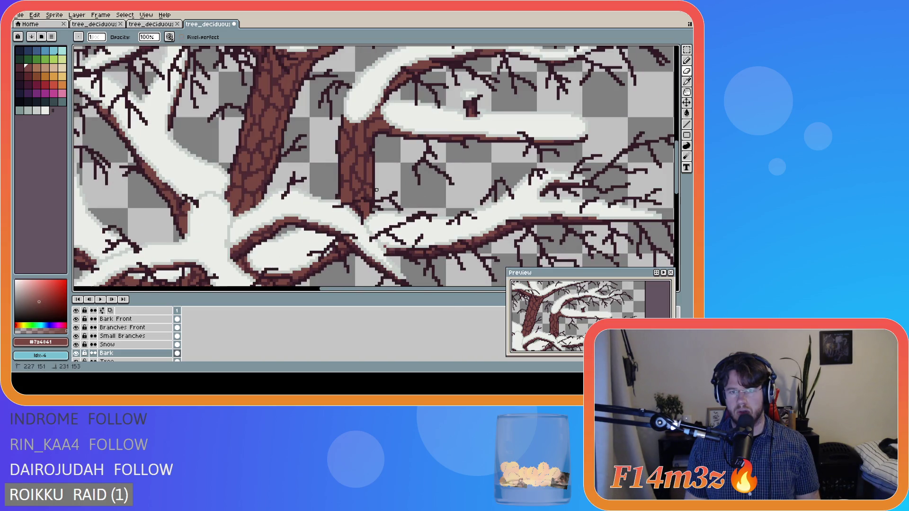
scroll(368, 185, down, 3)
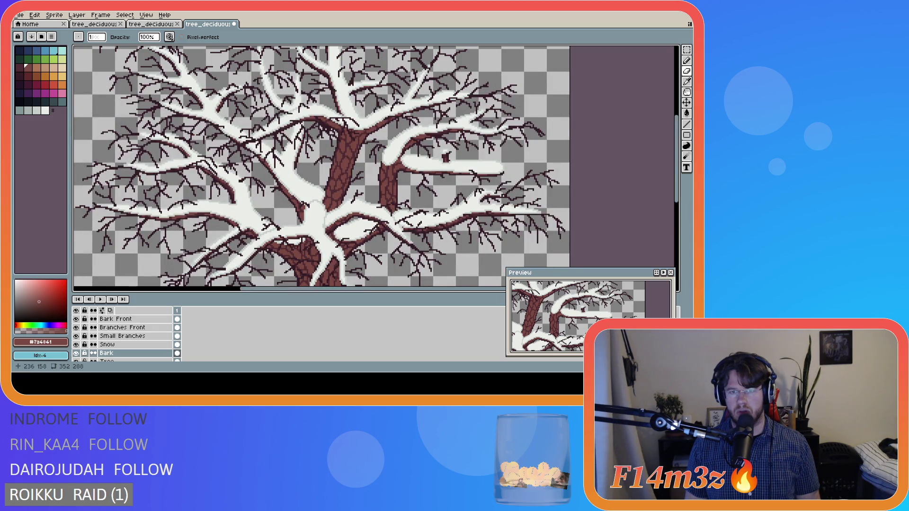
key(ctrl)
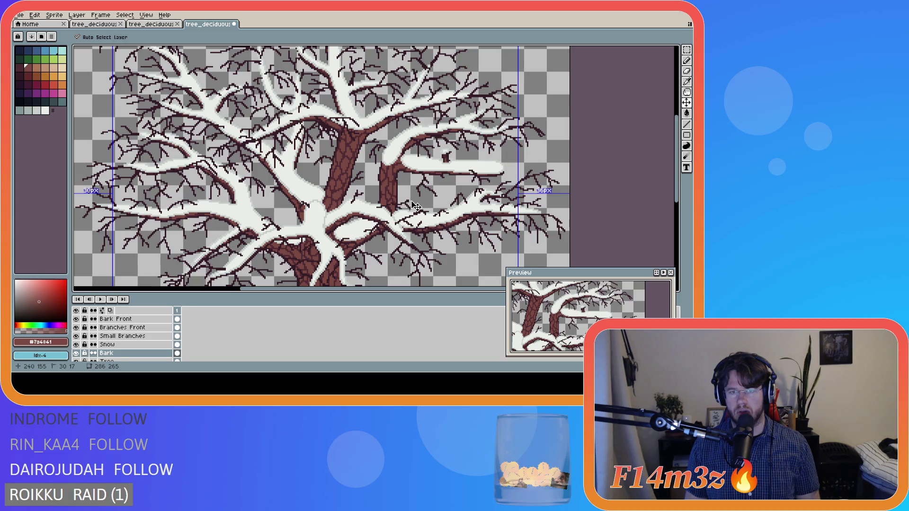
scroll(399, 201, up, 3)
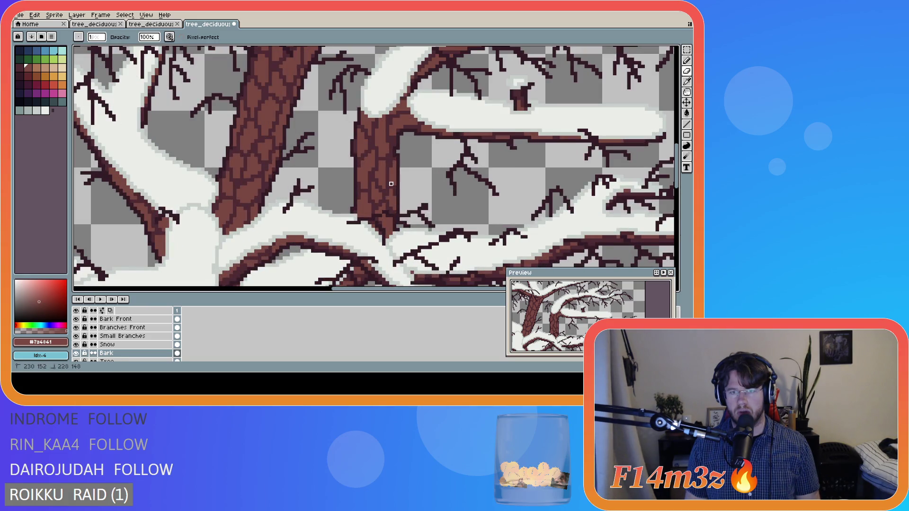
scroll(426, 212, down, 3)
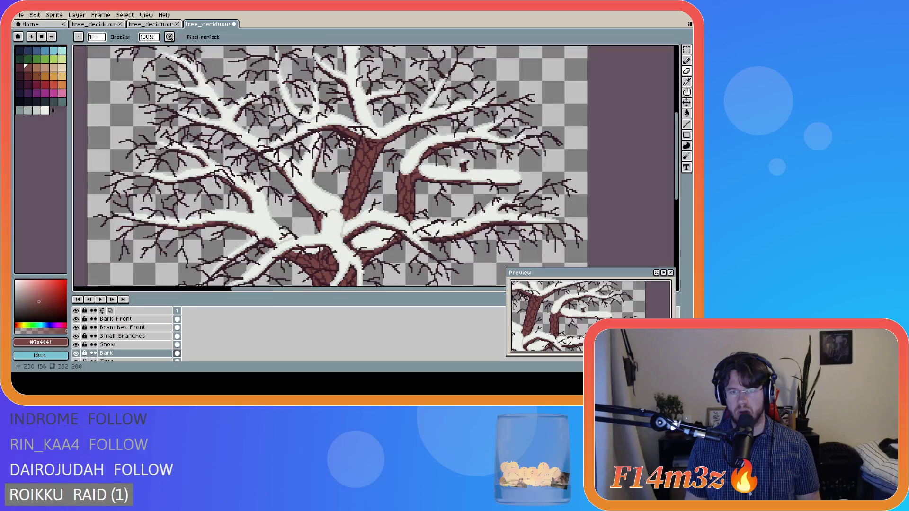
scroll(435, 222, down, 3)
key(ctrl+s)
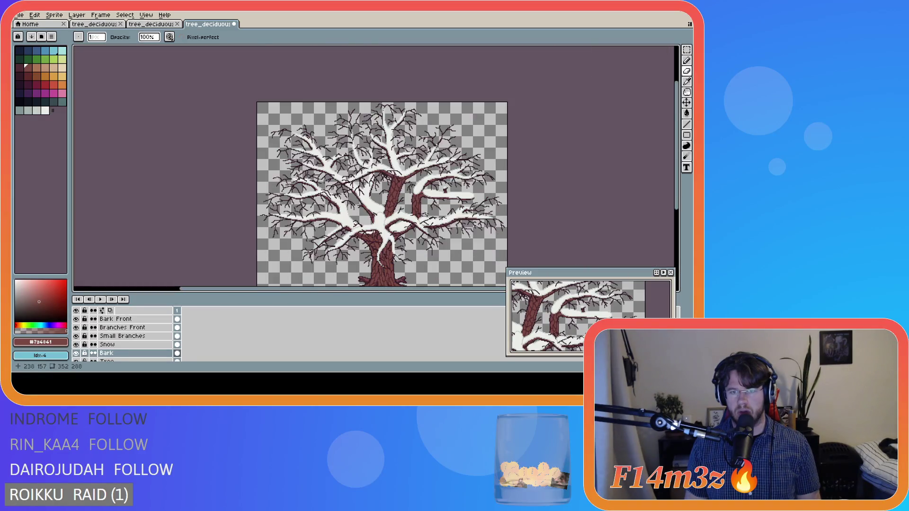
Fix one more bark pixel and save tree_deciduous_large_winter.ase again
scroll(434, 241, up, 3)
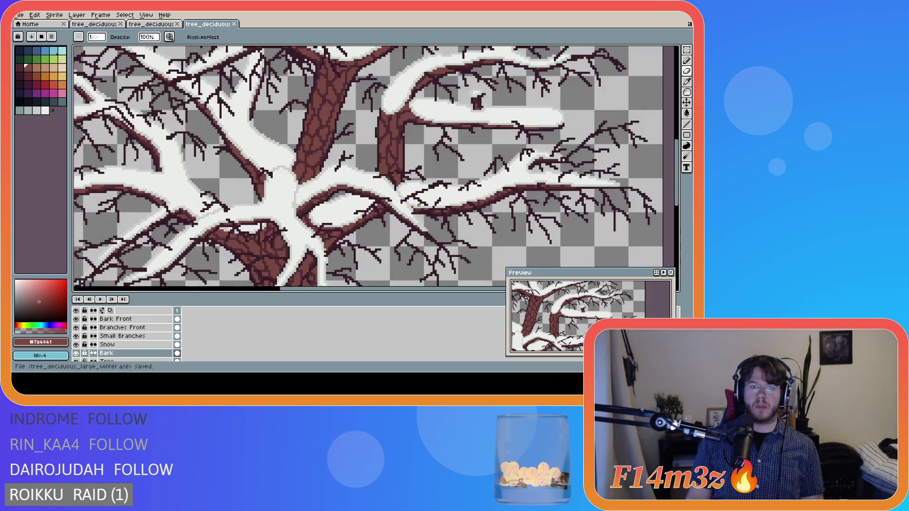
click(398, 153)
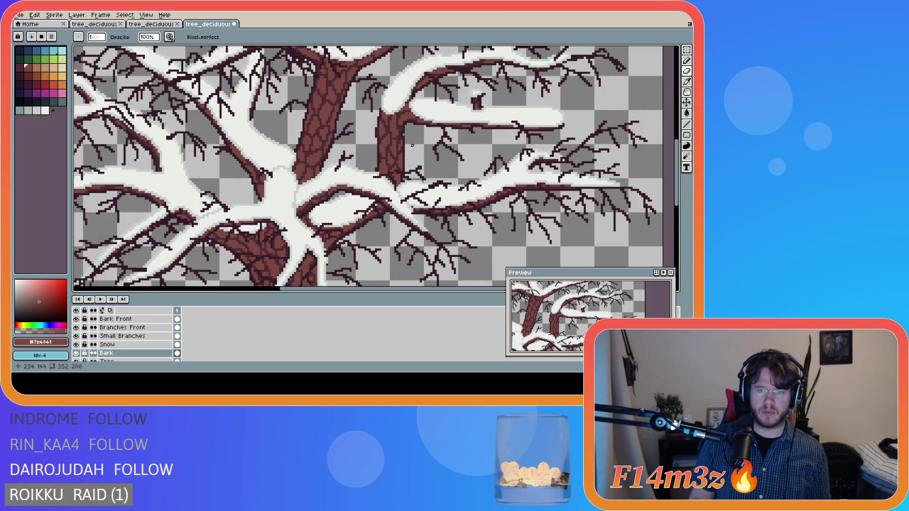
scroll(447, 195, down, 3)
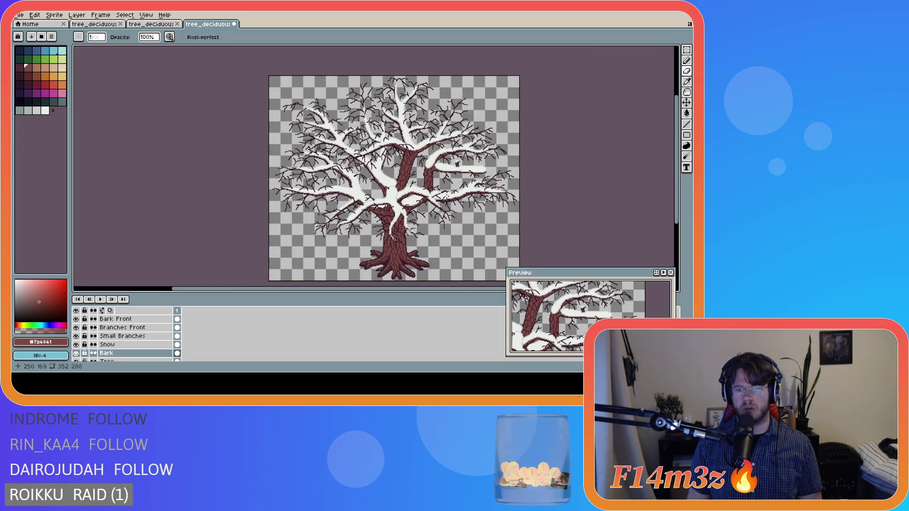
scroll(447, 195, up, 3)
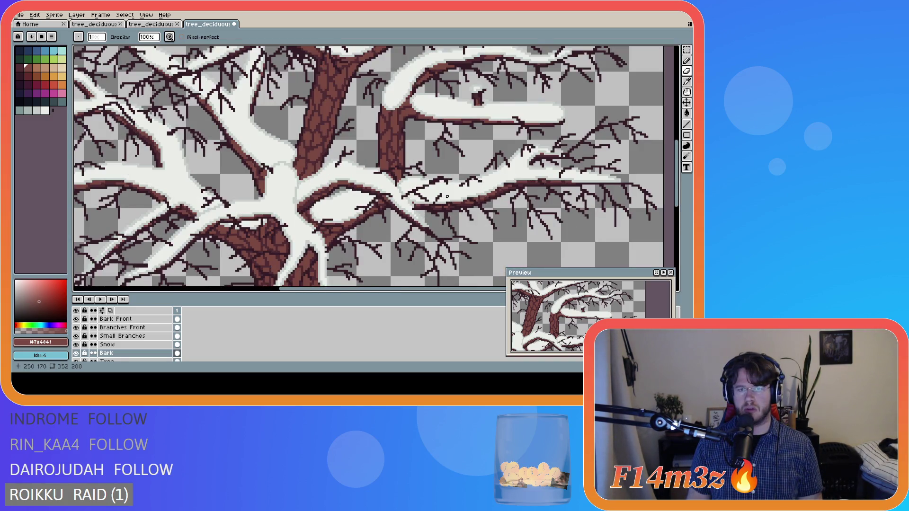
key(ctrl+s)
scroll(393, 235, down, 3)
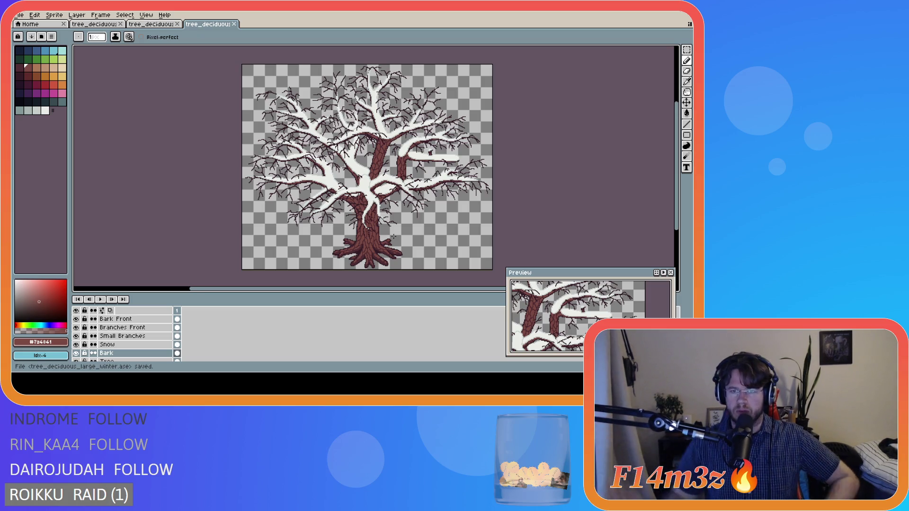
scroll(472, 120, up, 3)
scroll(472, 120, up, 2)
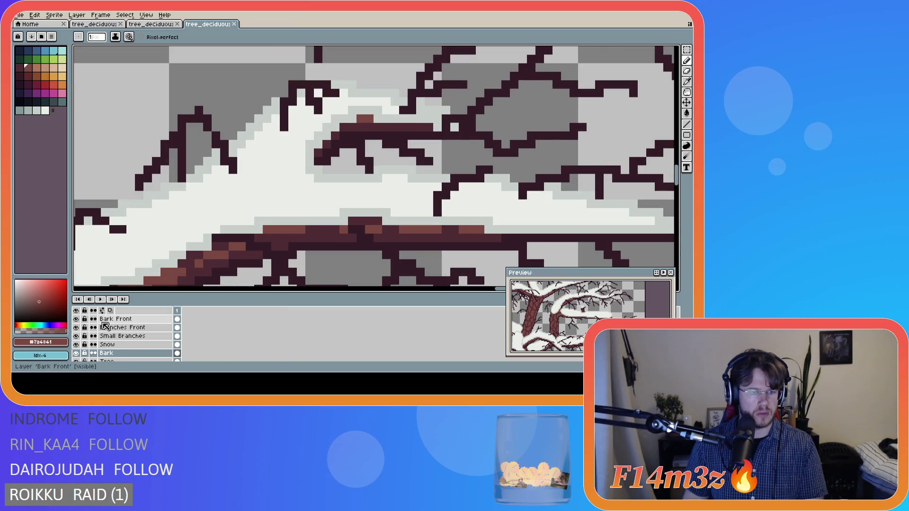
Toggle the Snow layer off and back on to compare, then save the winter tree file
click(116, 345)
click(78, 345)
click(78, 345)
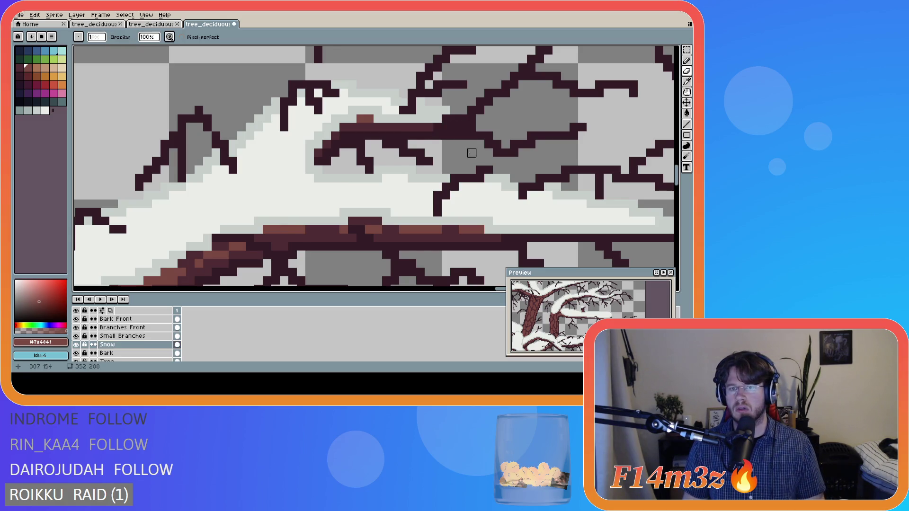
scroll(437, 127, down, 5)
scroll(337, 211, down, 2)
key(ctrl+s)
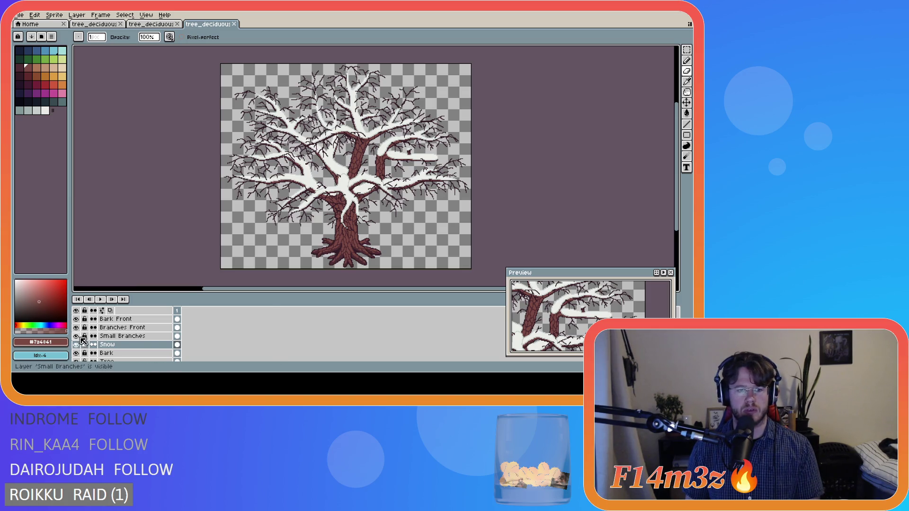
scroll(85, 349, up, 1)
Hide the Snow layer, zoom in, fix a pixel on the Bark layer and save
click(76, 353)
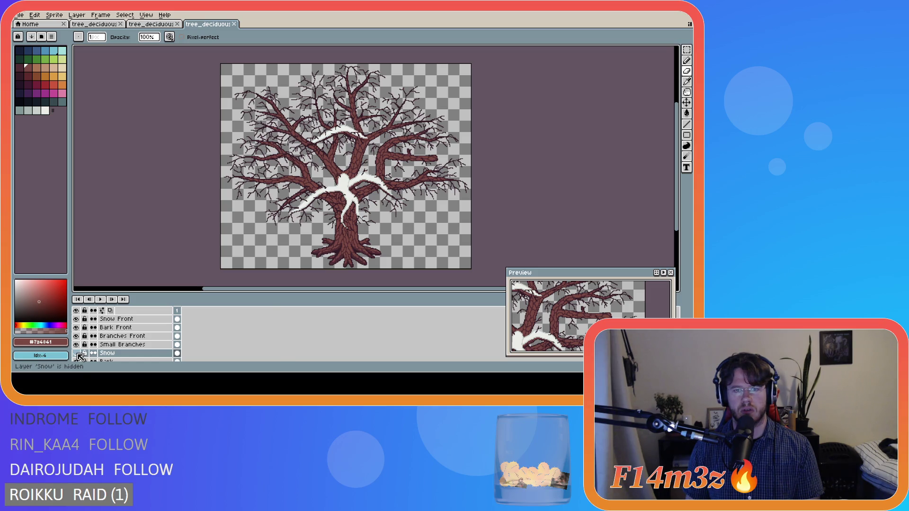
key(plus)
key(plus)
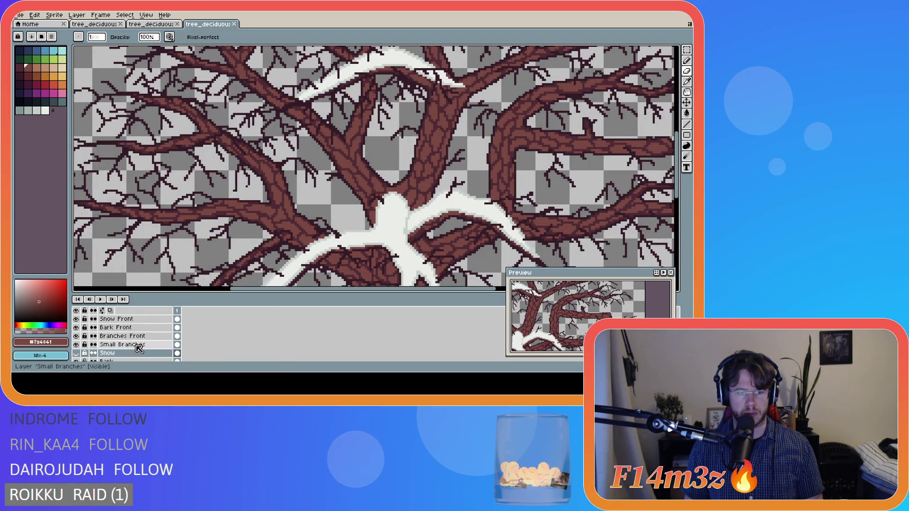
click(109, 360)
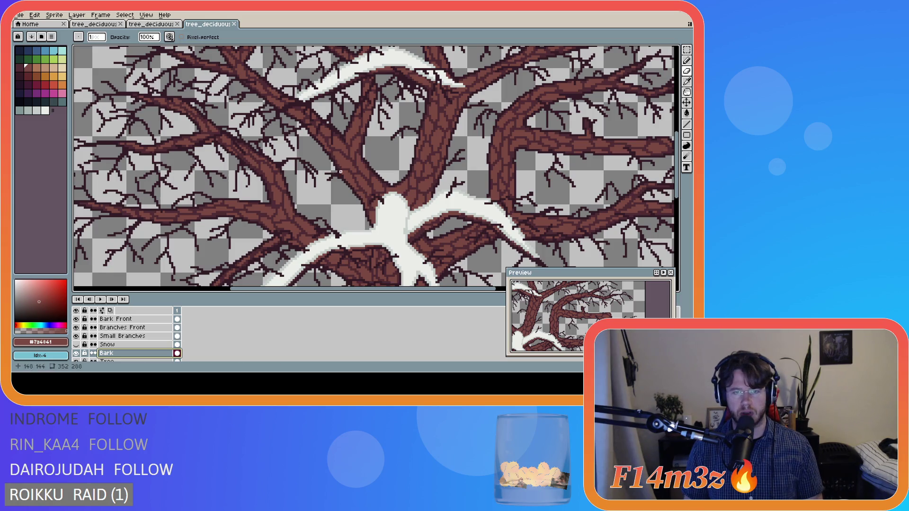
click(338, 184)
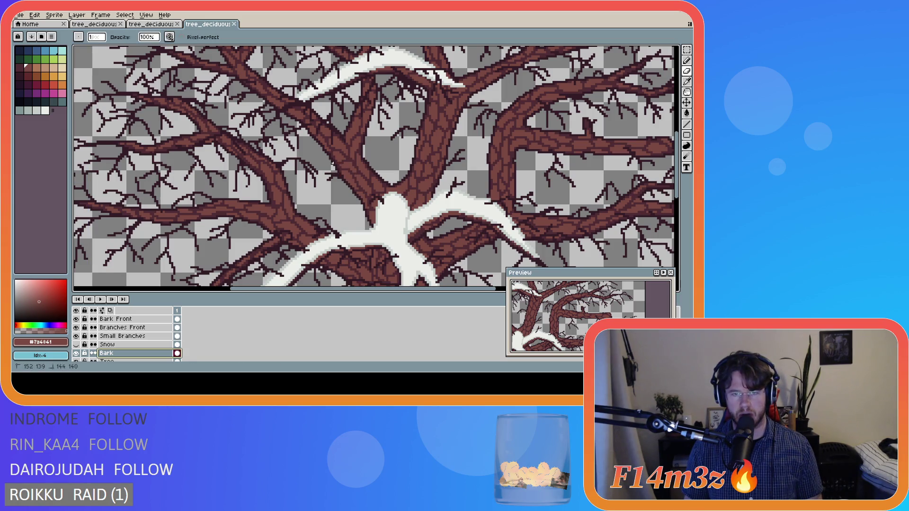
scroll(338, 201, down, 4)
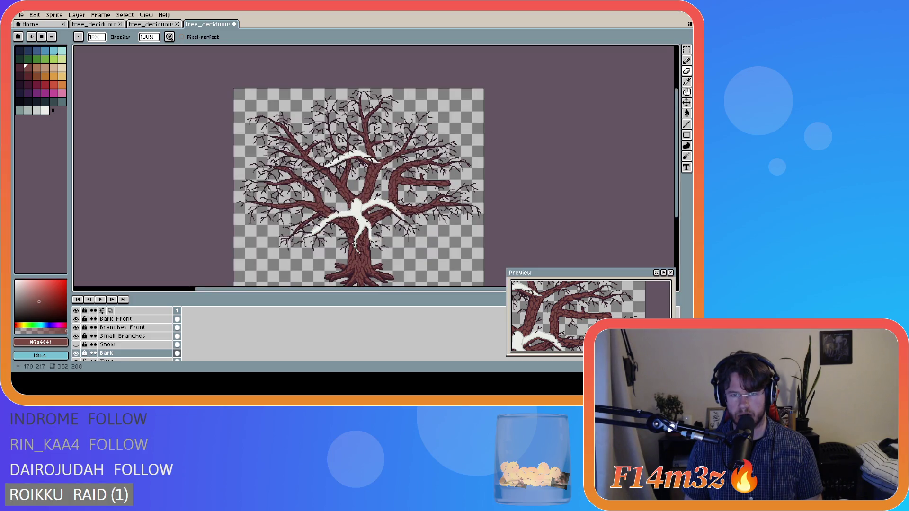
key(ctrl+s)
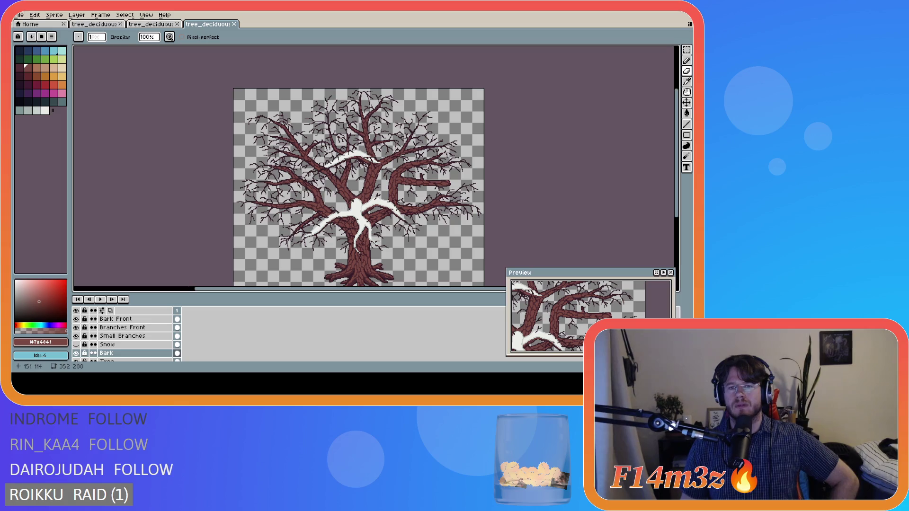
Touch up a pixel on the bare branches and save the tree file again
scroll(418, 171, up, 3)
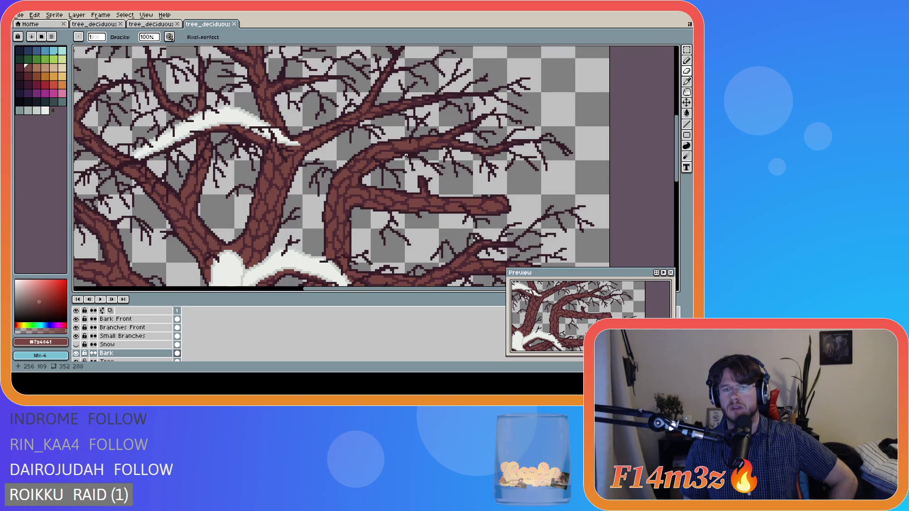
click(405, 171)
key(ctrl+s)
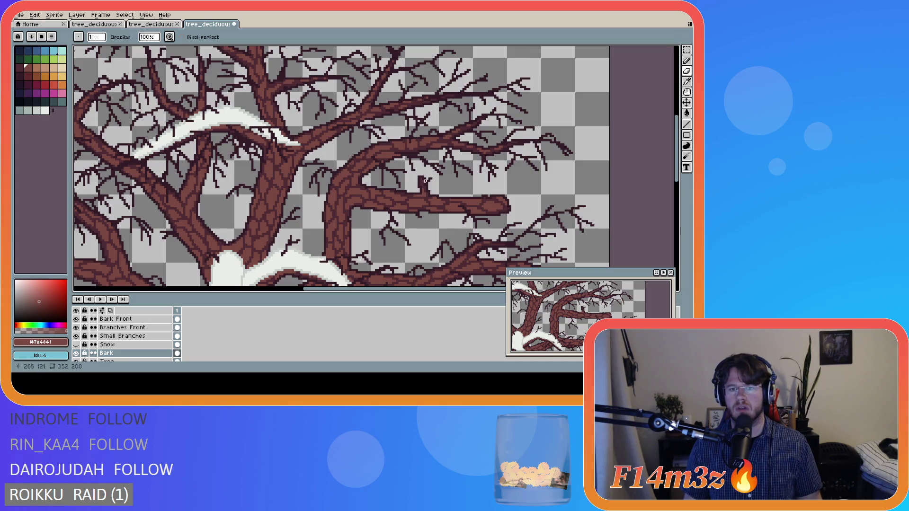
scroll(399, 178, down, 3)
scroll(343, 228, down, 2)
scroll(343, 227, up, 2)
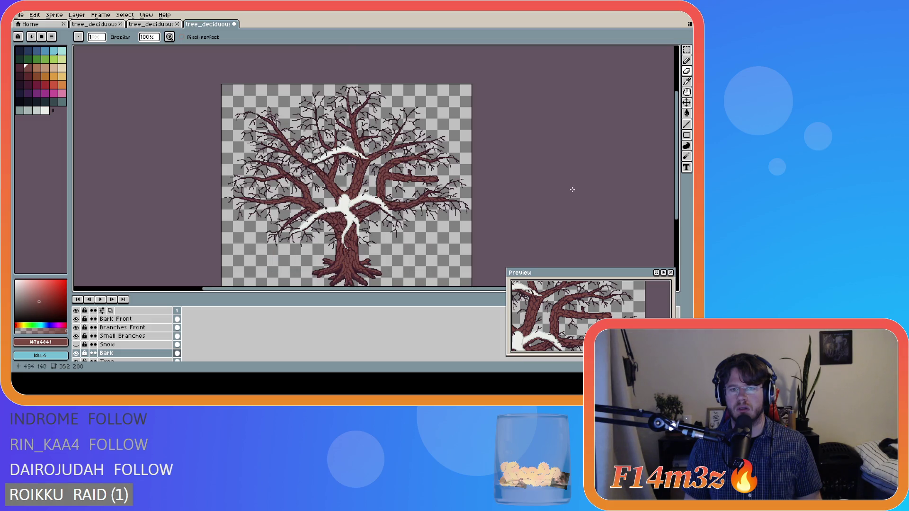
key(ctrl+s)
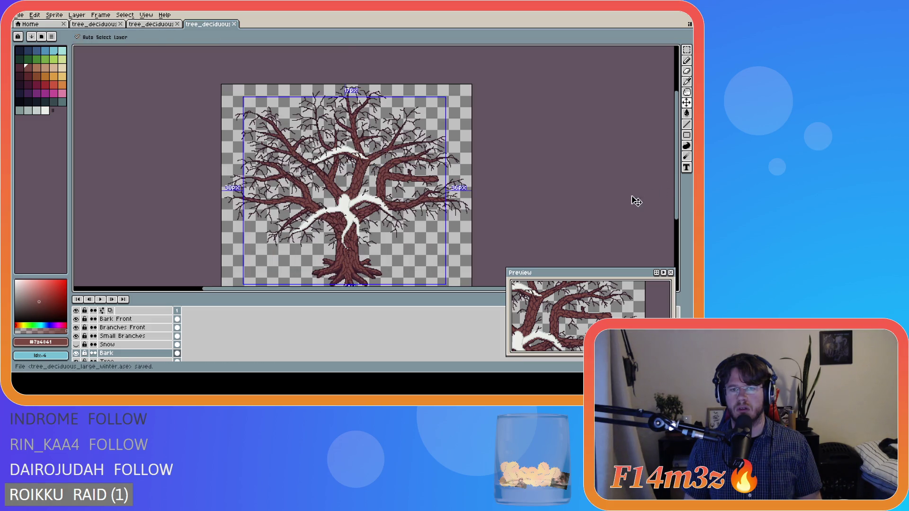
Review the large winter tree and save it
scroll(407, 155, up, 3)
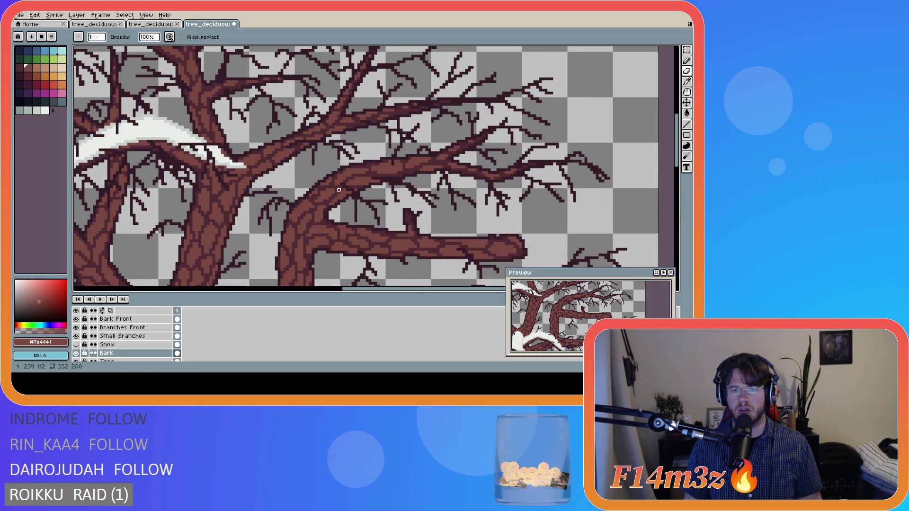
scroll(335, 190, down, 3)
key(ctrl+s)
Make the Snow layer visible, save, and switch to the small winter tree document
scroll(311, 237, down, 1)
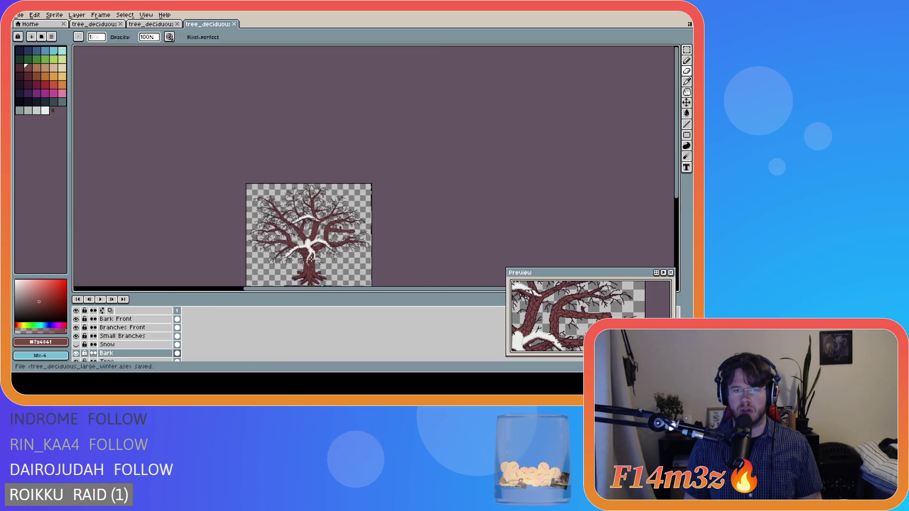
scroll(310, 236, up, 1)
drag(682, 197, 682, 220)
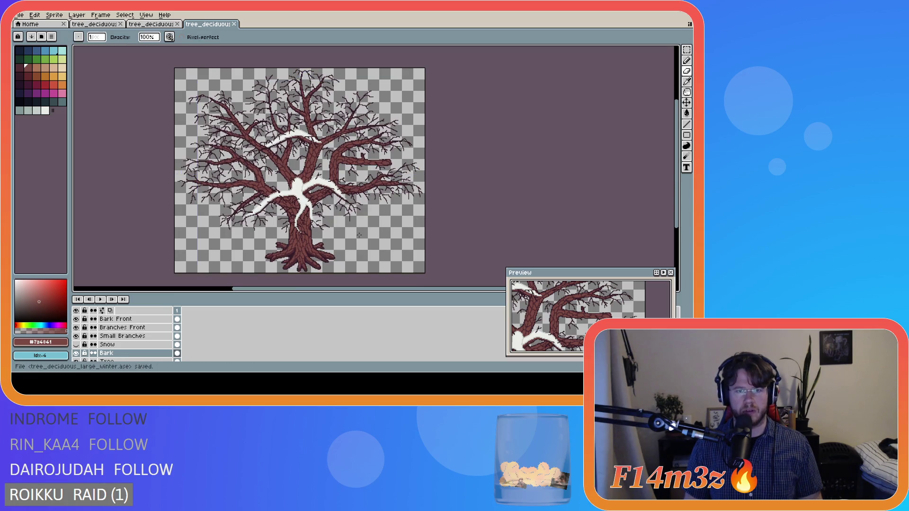
click(76, 345)
key(ctrl+s)
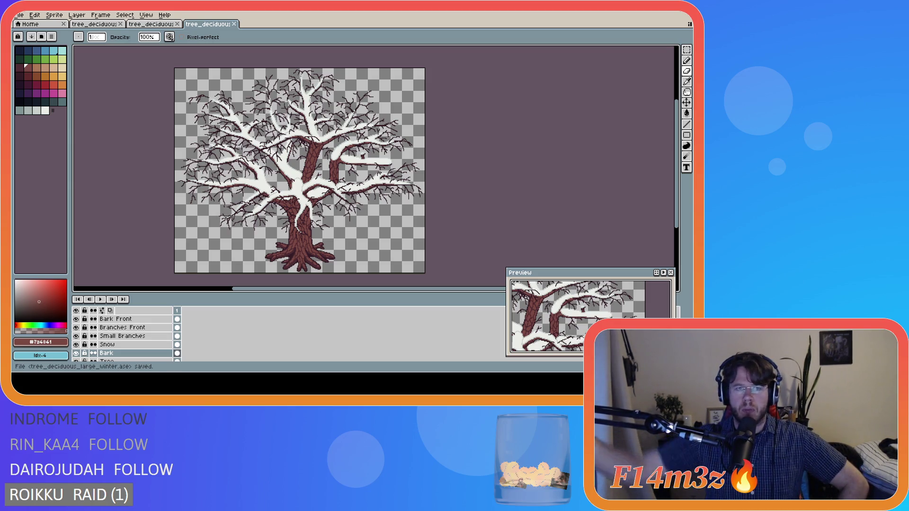
click(74, 24)
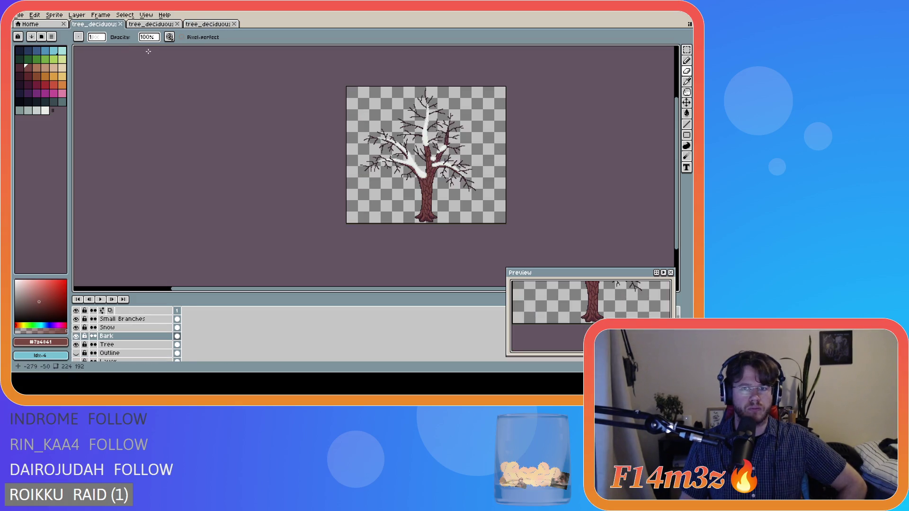
Cycle through the small, medium and large snowy trees, returning to the small one
drag(329, 292, 527, 235)
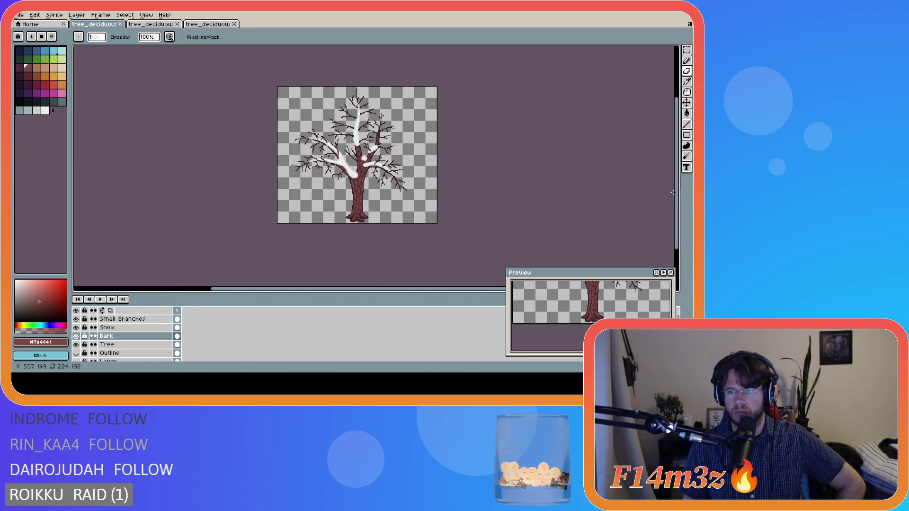
click(151, 23)
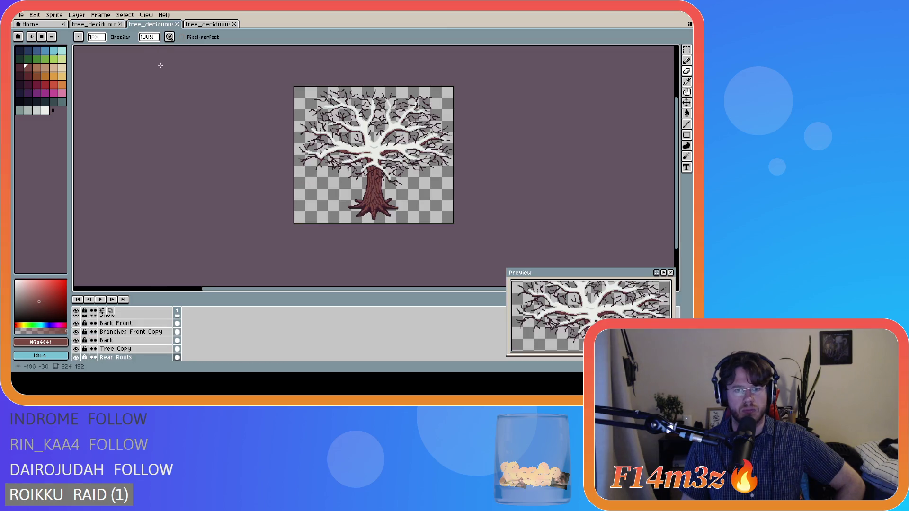
drag(676, 183, 676, 170)
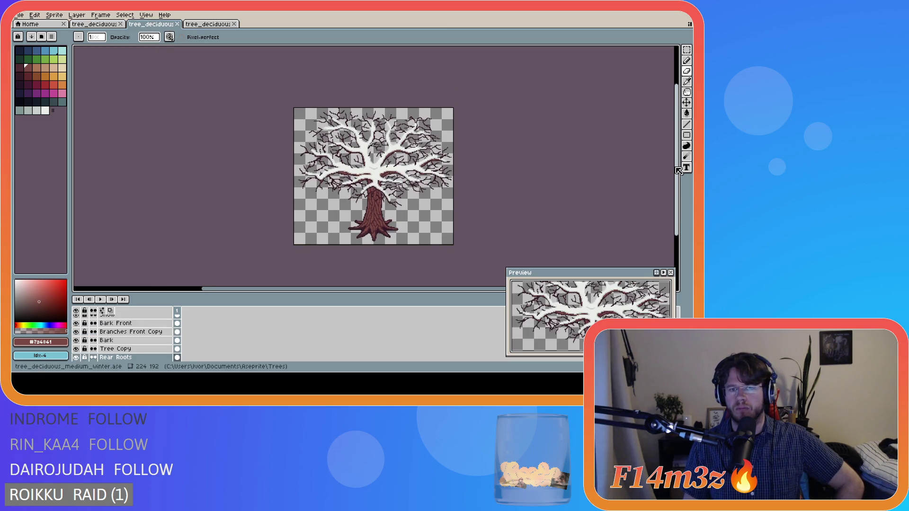
drag(448, 292, 453, 293)
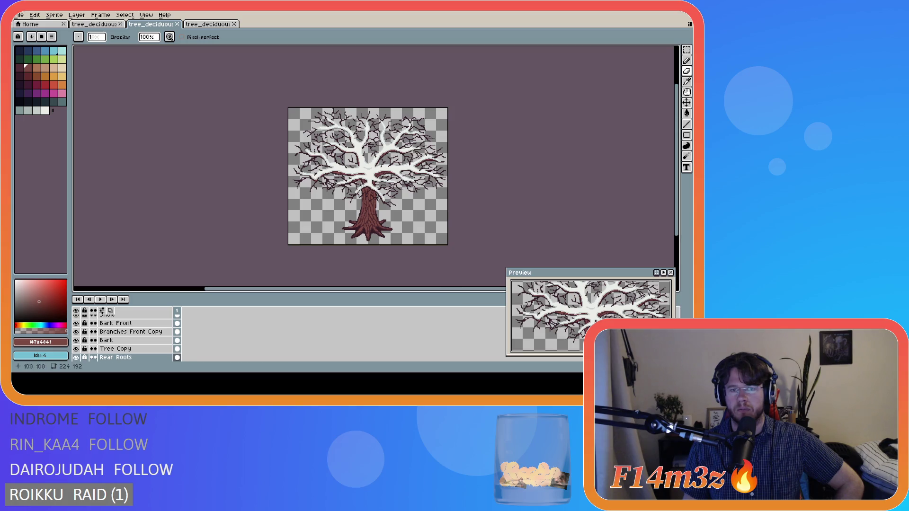
click(95, 24)
click(142, 26)
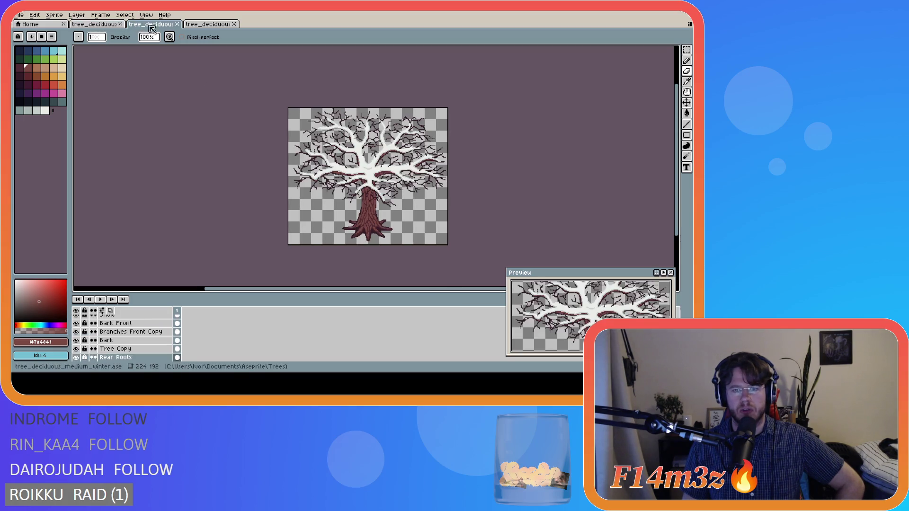
click(204, 26)
click(94, 25)
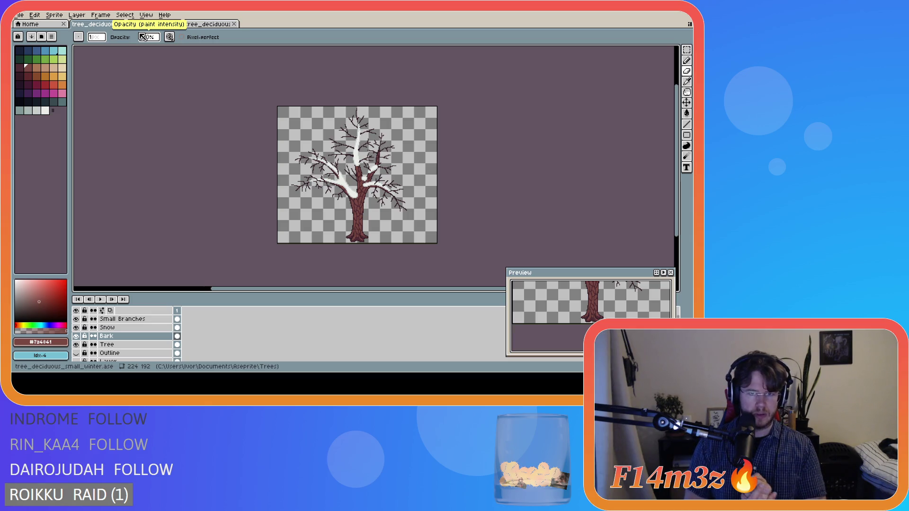
Zoom on the small tree and compare it against the medium tree, ending on medium
scroll(222, 94, up, 3)
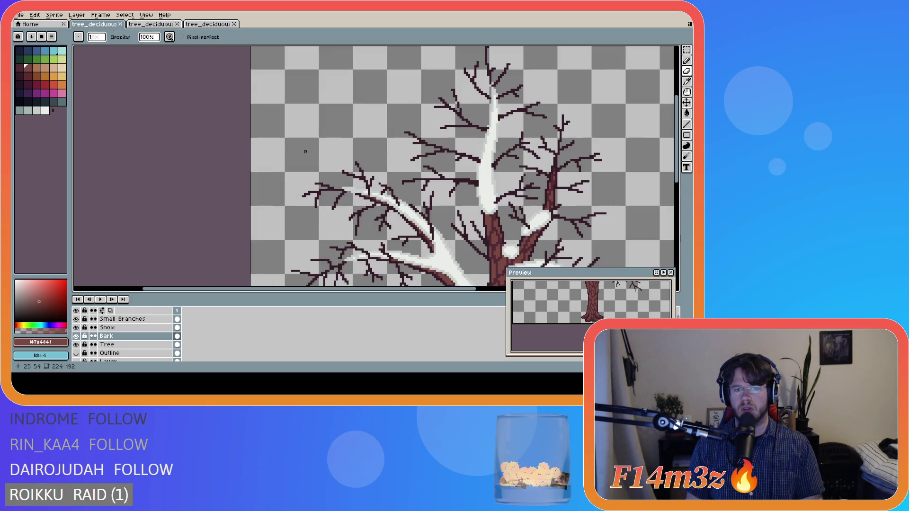
scroll(305, 151, down, 3)
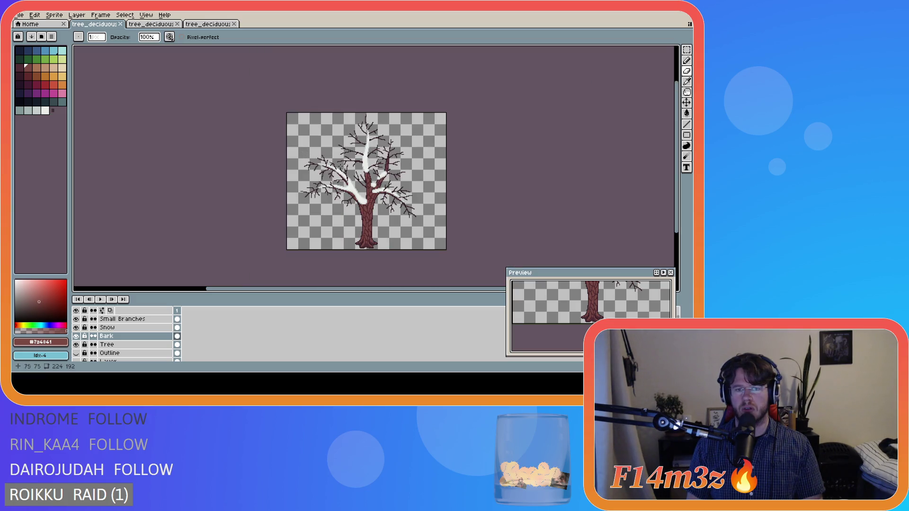
click(134, 24)
click(97, 24)
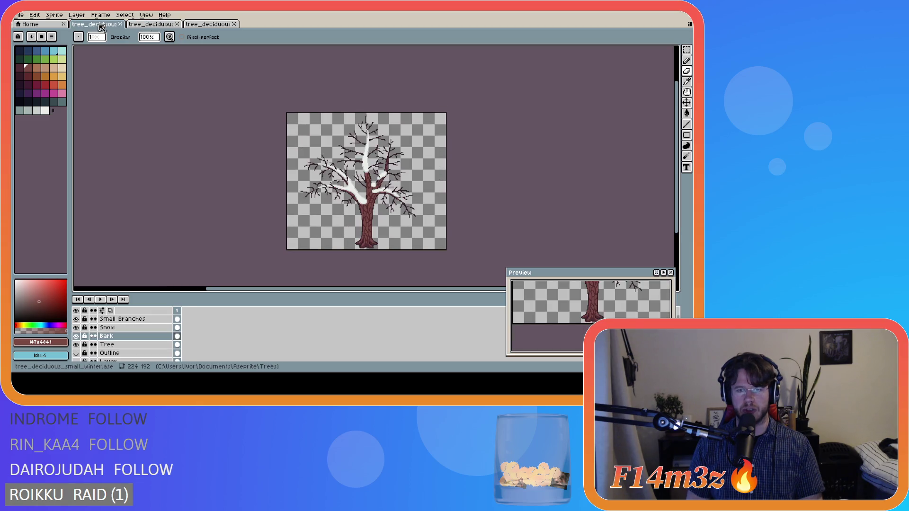
click(157, 25)
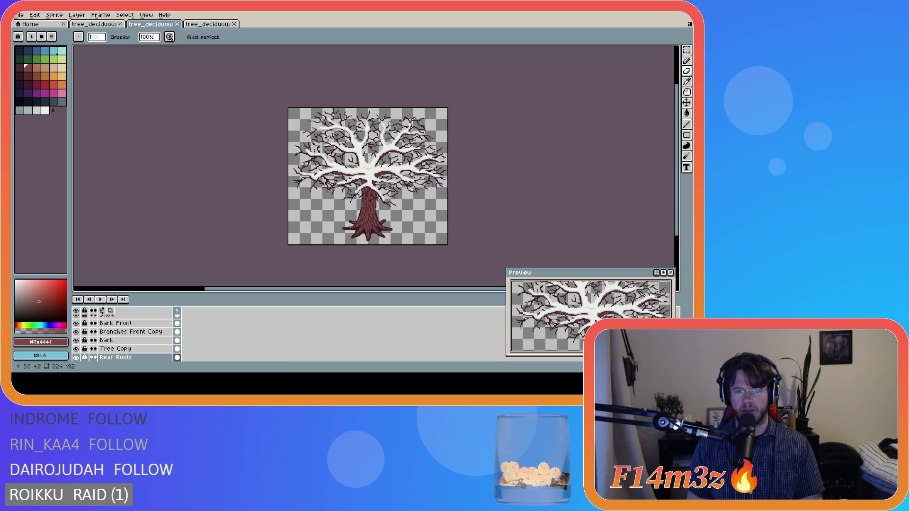
Zoom again and flip between tree tabs, finishing on the medium winter tree
scroll(368, 183, up, 3)
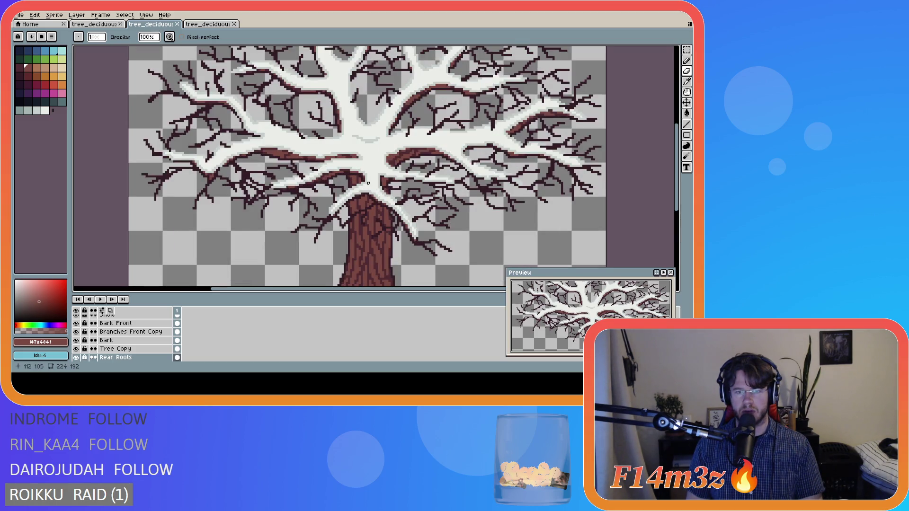
scroll(369, 183, down, 3)
scroll(368, 183, up, 2)
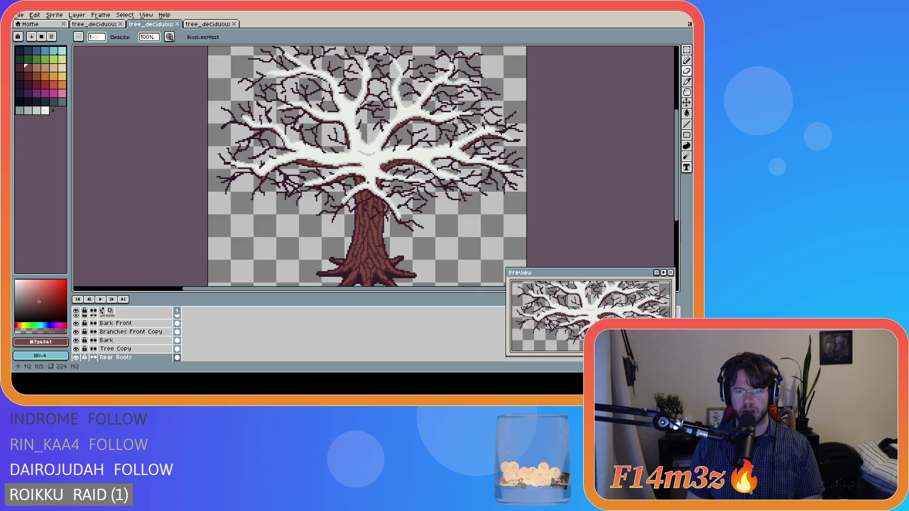
scroll(367, 183, down, 2)
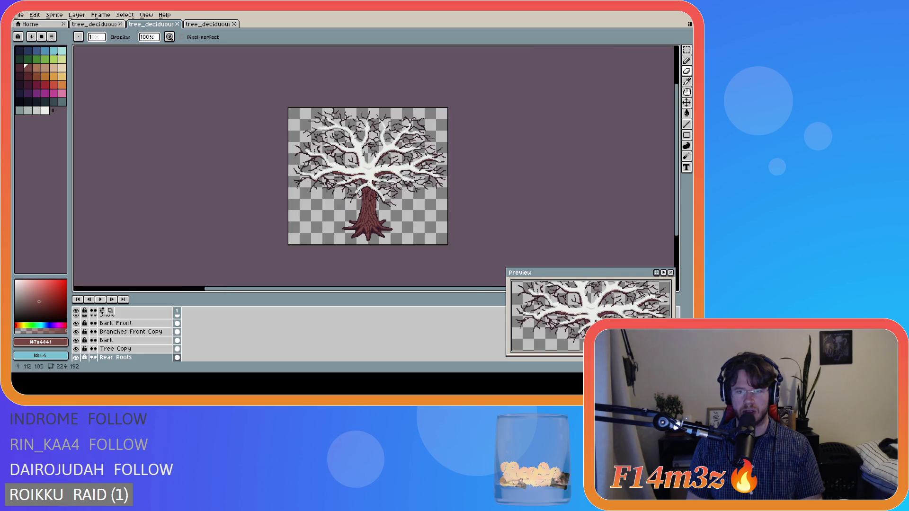
click(102, 24)
click(137, 25)
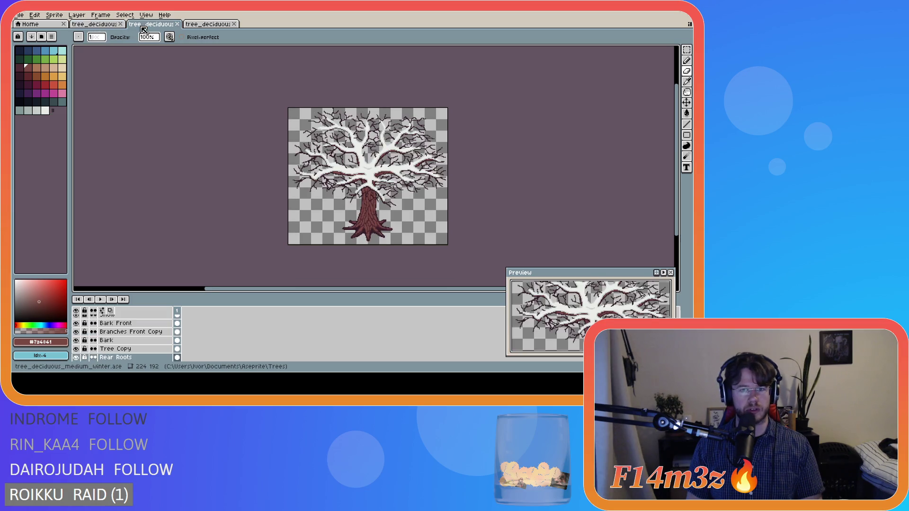
click(102, 24)
click(142, 26)
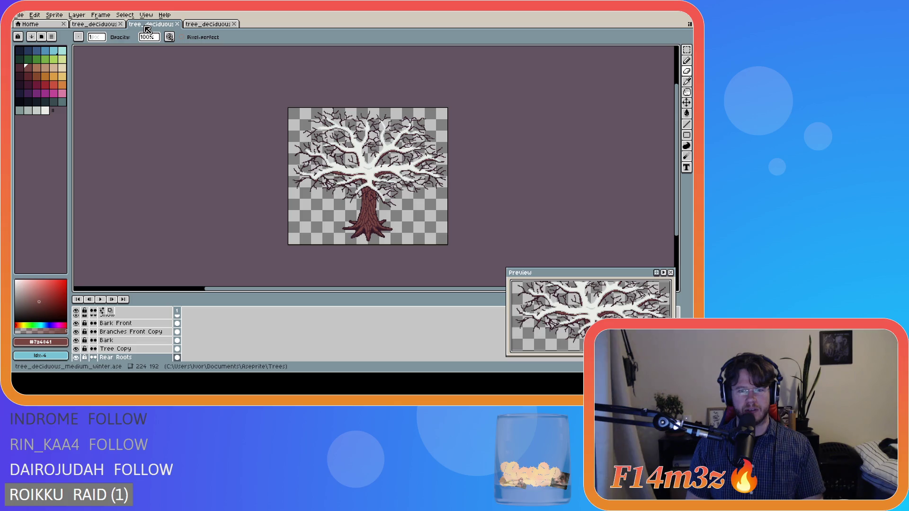
click(100, 24)
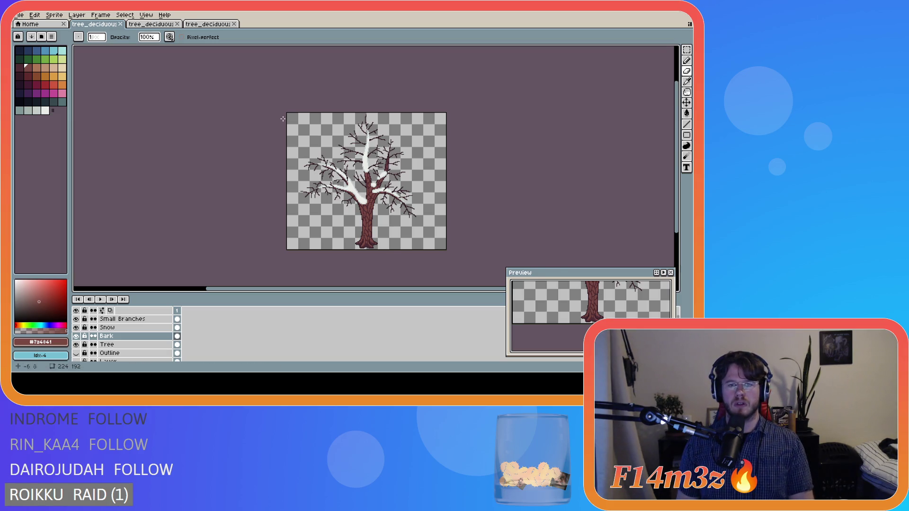
Save the smaller snowy deciduous tree file with Ctrl+S
scroll(343, 166, up, 2)
scroll(386, 220, up, 4)
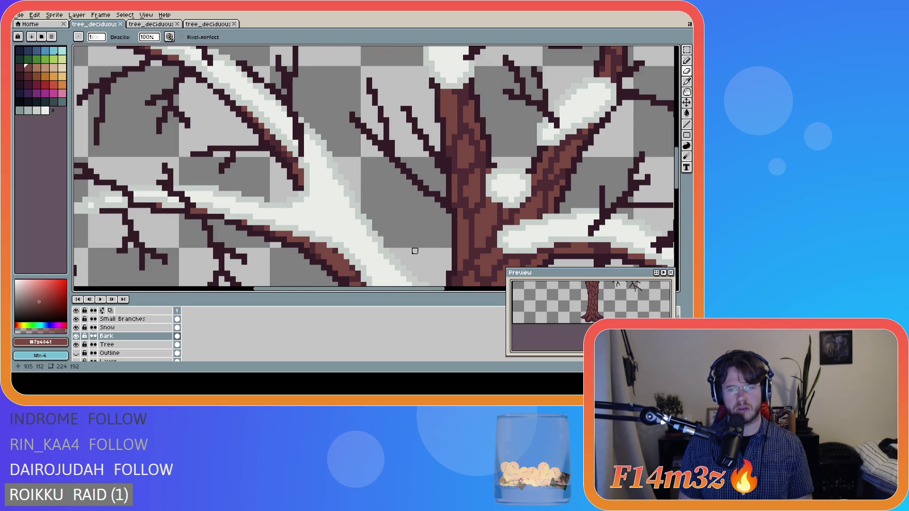
scroll(414, 251, down, 4)
key(ctrl+s)
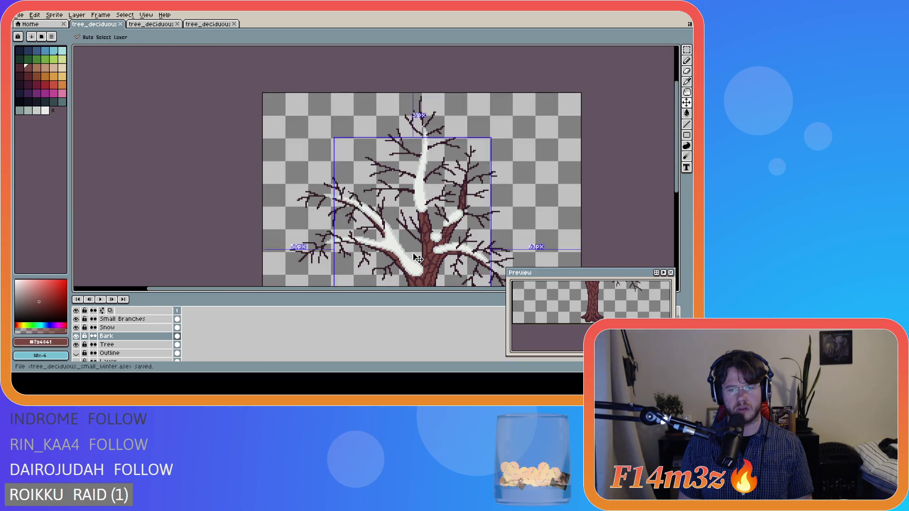
scroll(416, 256, down, 2)
drag(438, 286, 460, 290)
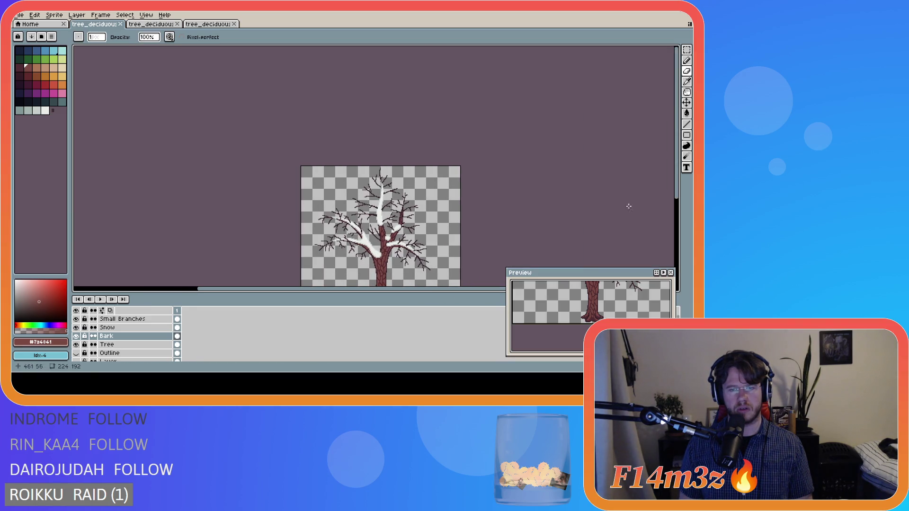
drag(677, 199, 682, 232)
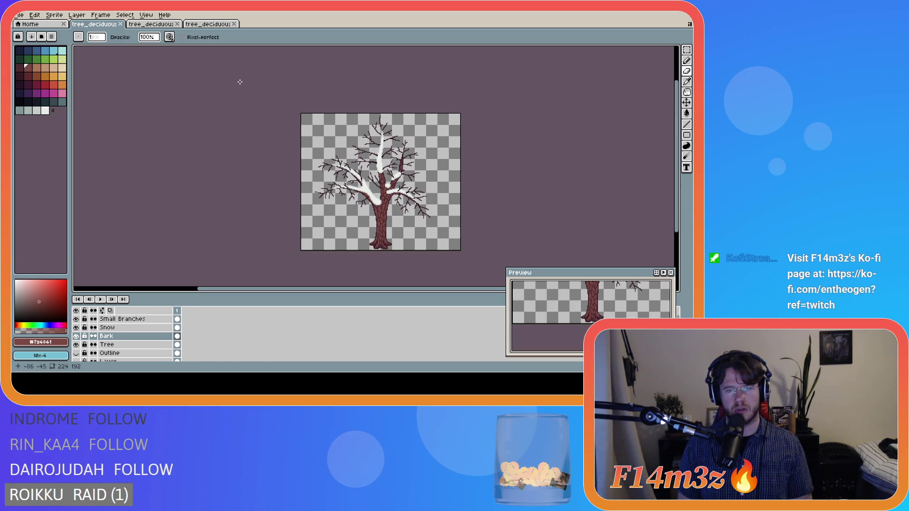
Look through the bare, larger and large winter tree files, then return to the small snowy tree
click(137, 26)
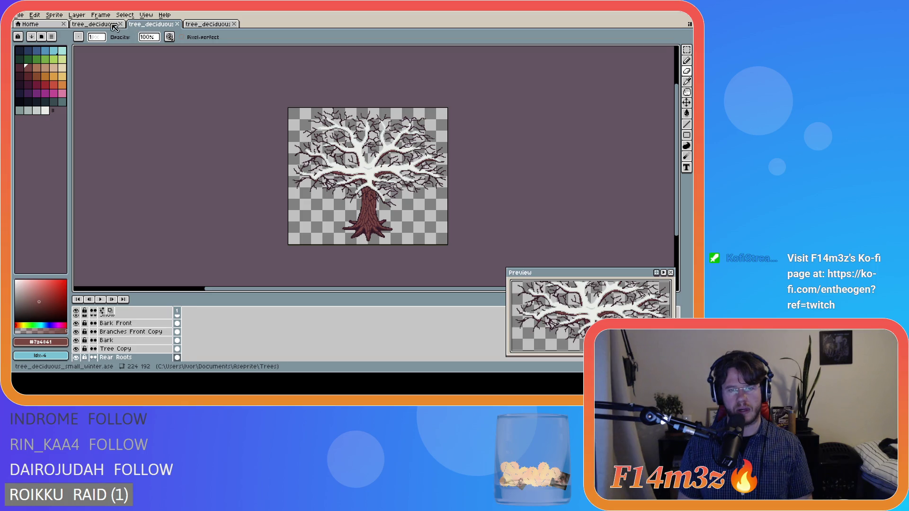
click(89, 25)
click(142, 25)
click(211, 25)
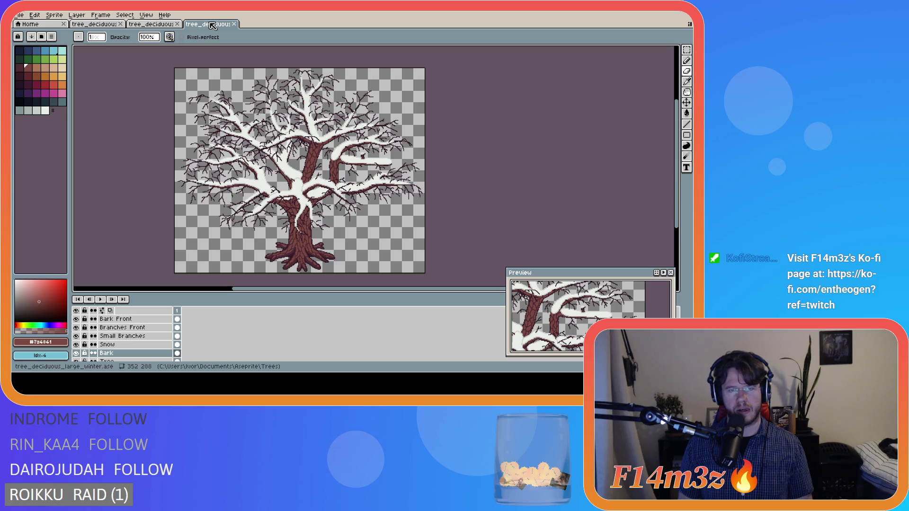
click(99, 25)
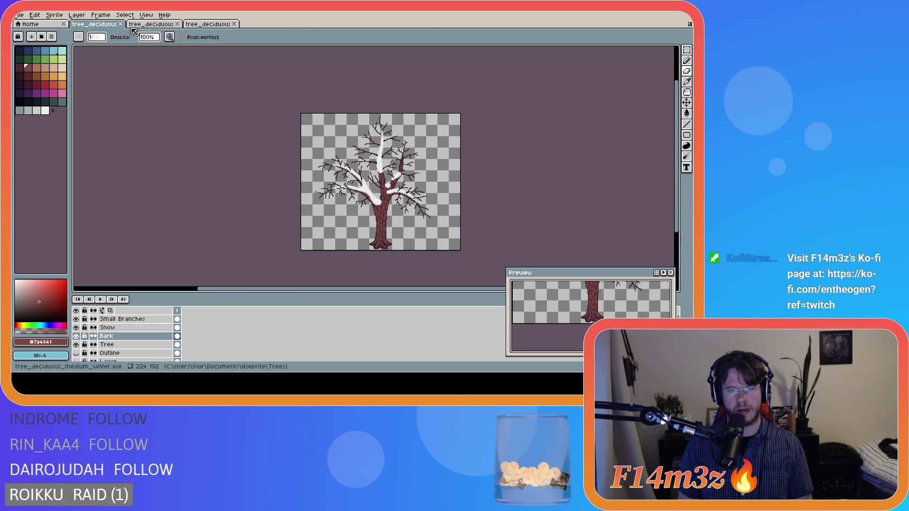
click(151, 25)
click(206, 26)
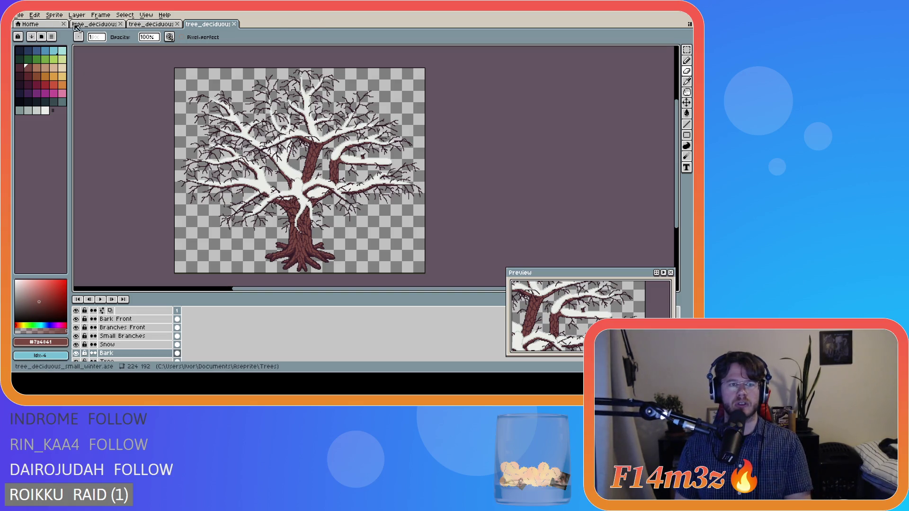
click(73, 24)
click(22, 16)
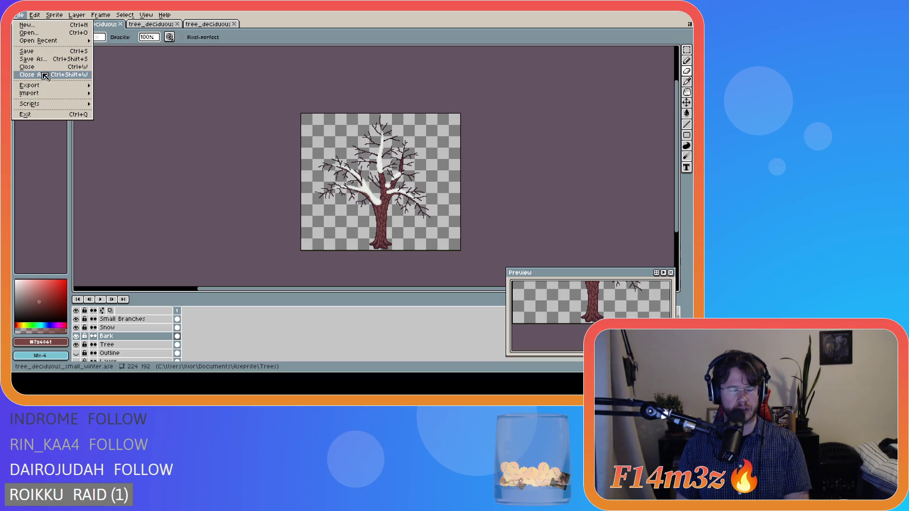
Export the snowy small tree to the Trees\Final folder, then hide its Snow layer
mouse_move(48, 86)
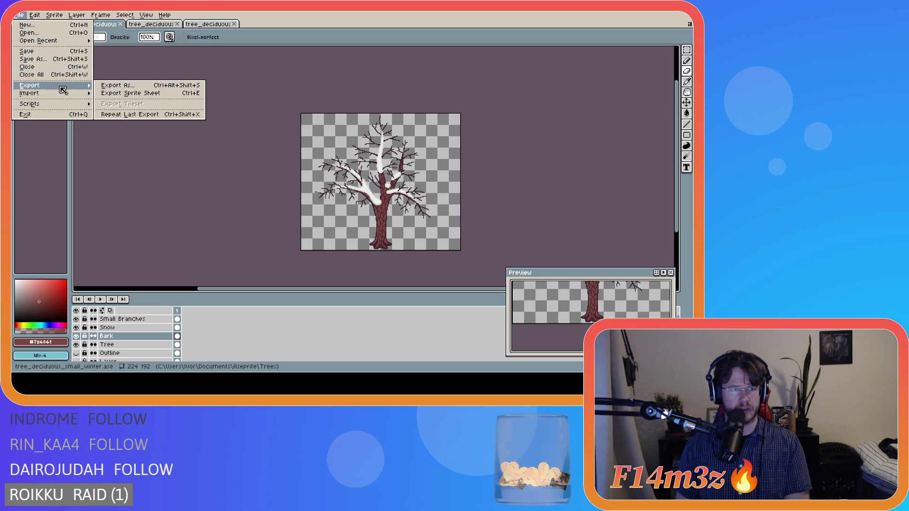
click(122, 86)
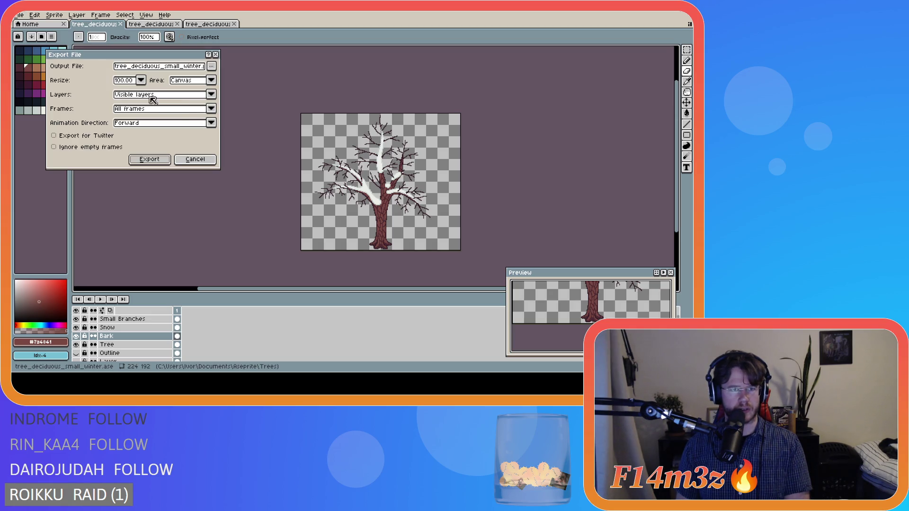
click(212, 66)
click(212, 66)
click(211, 67)
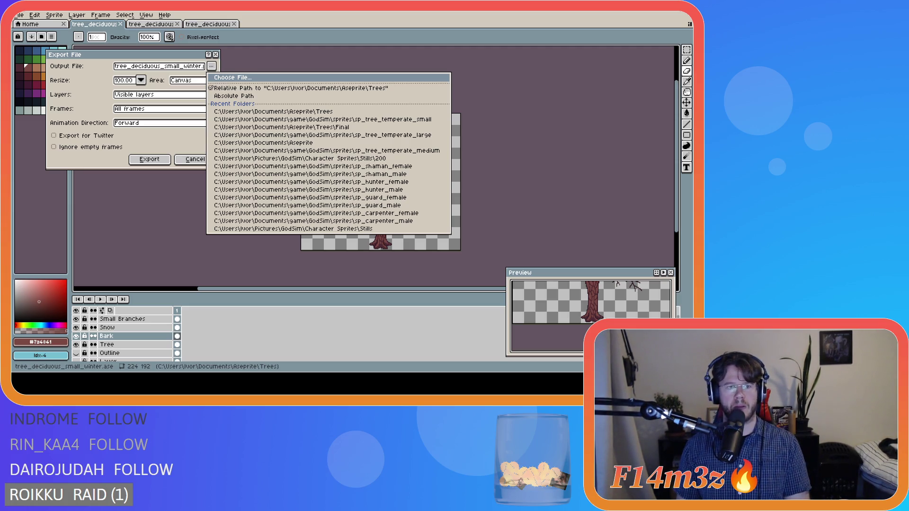
click(281, 127)
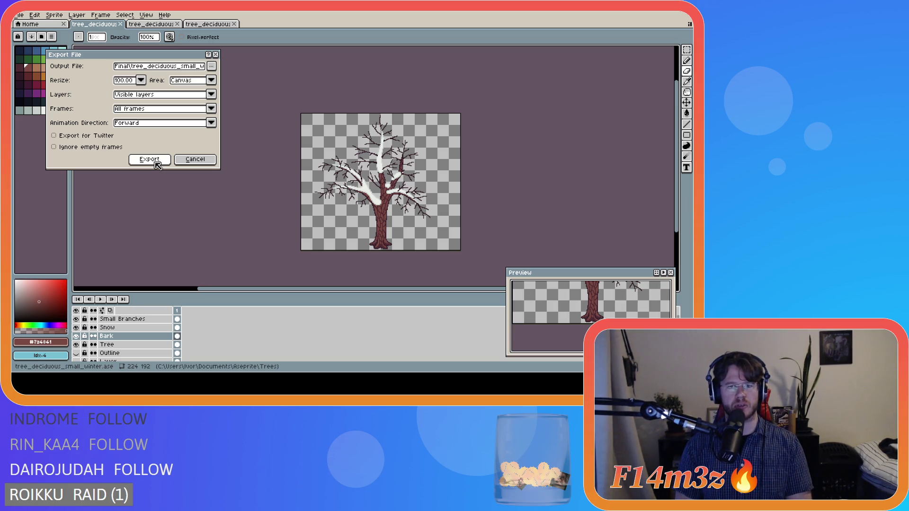
click(156, 162)
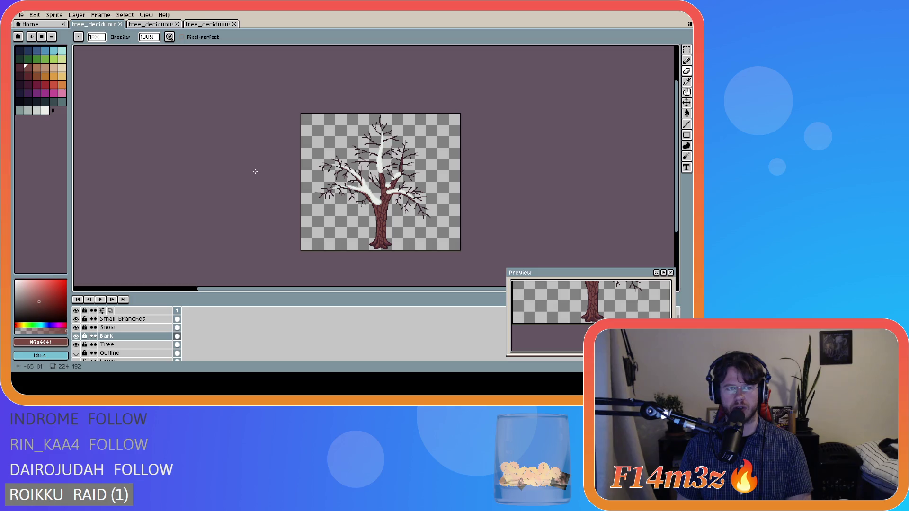
click(76, 328)
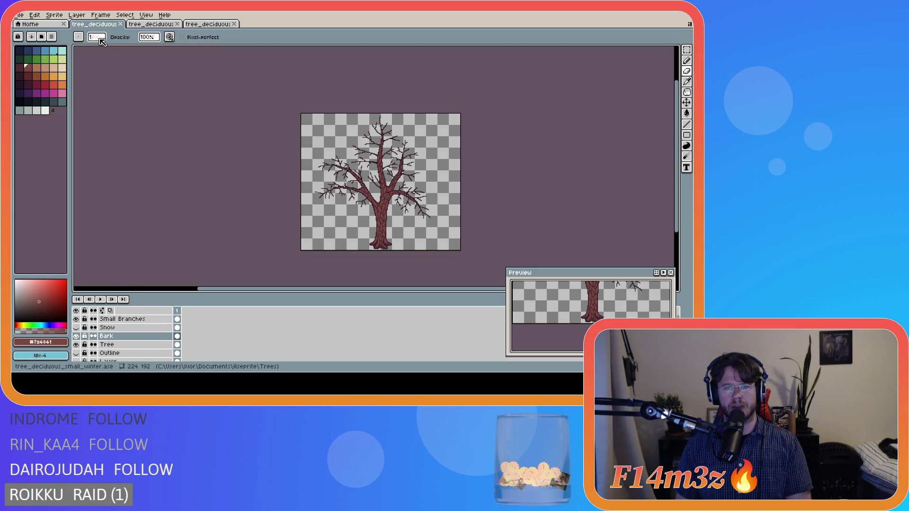
Export the bare small tree to the same Final folder path
click(19, 14)
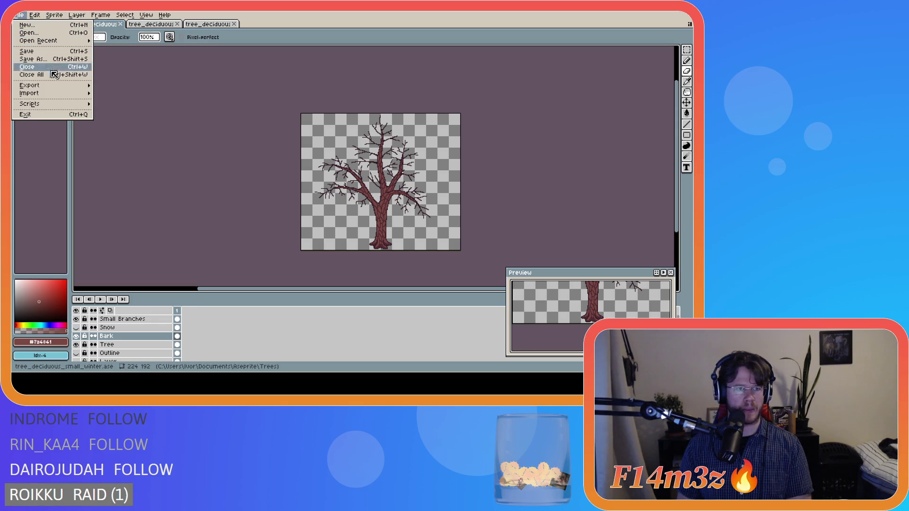
mouse_move(59, 87)
click(122, 87)
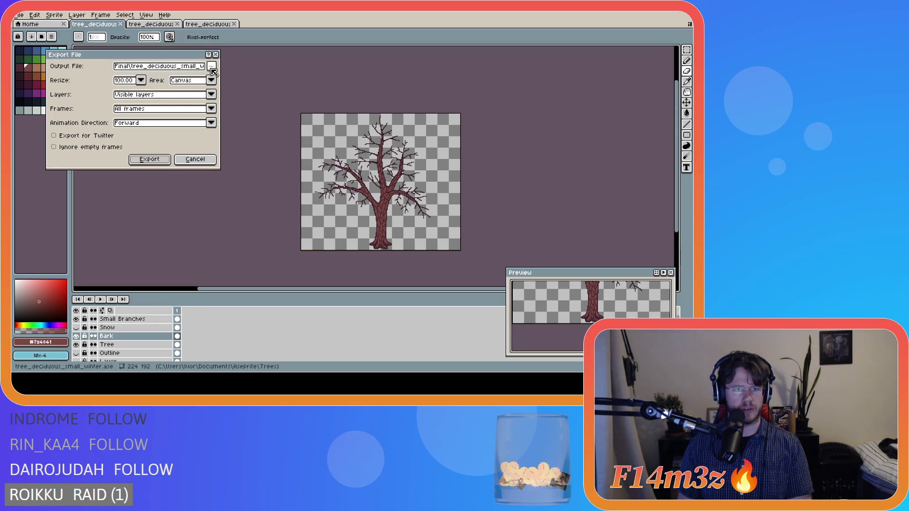
click(211, 68)
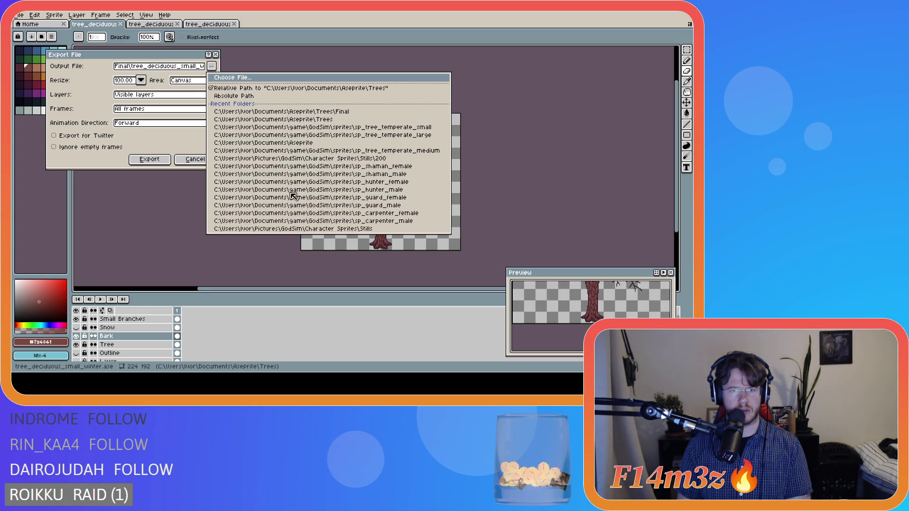
key(Escape)
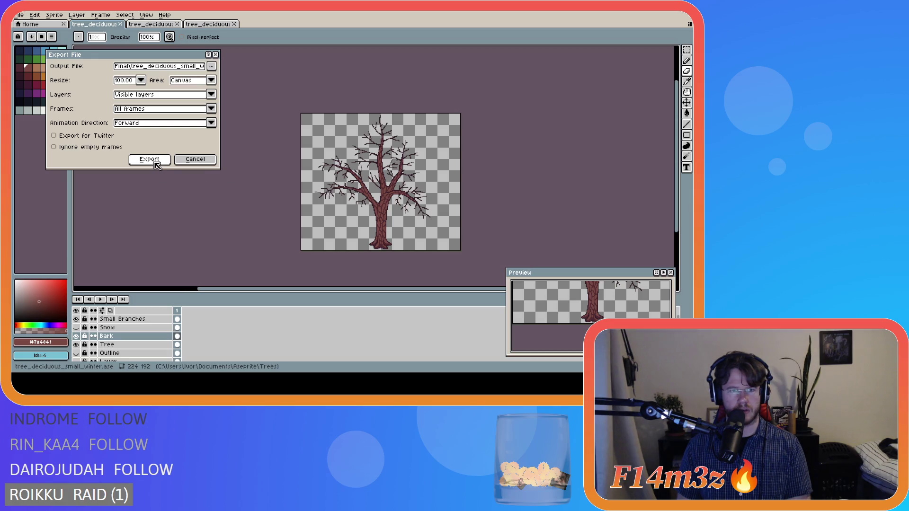
click(157, 163)
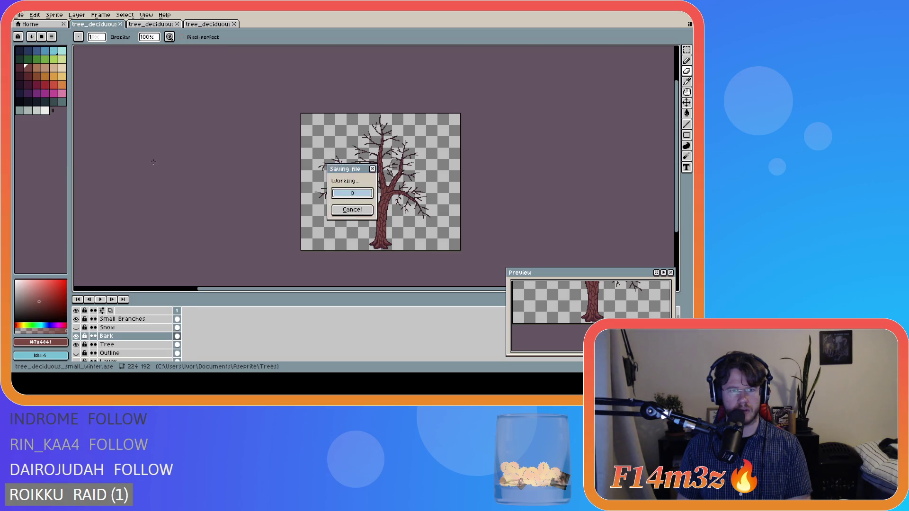
Switch between the medium and large winter tree documents, ending on the large one
click(152, 27)
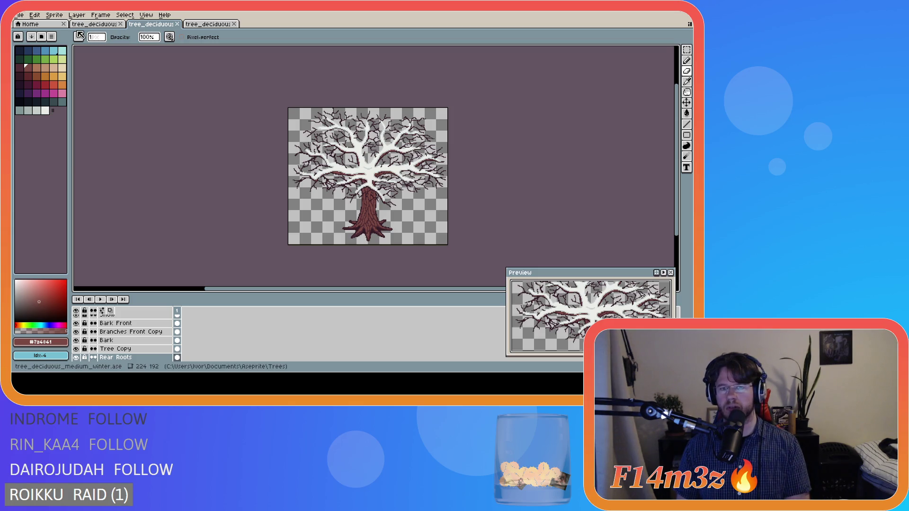
click(201, 27)
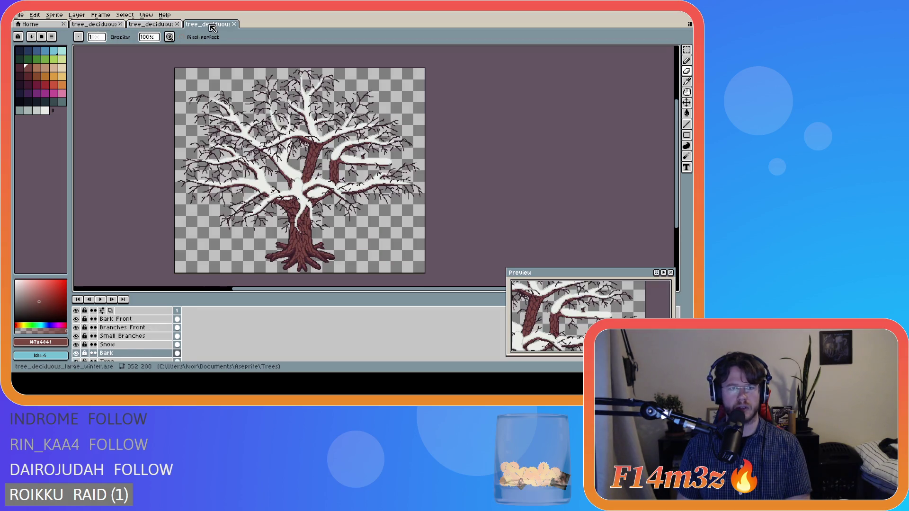
click(142, 27)
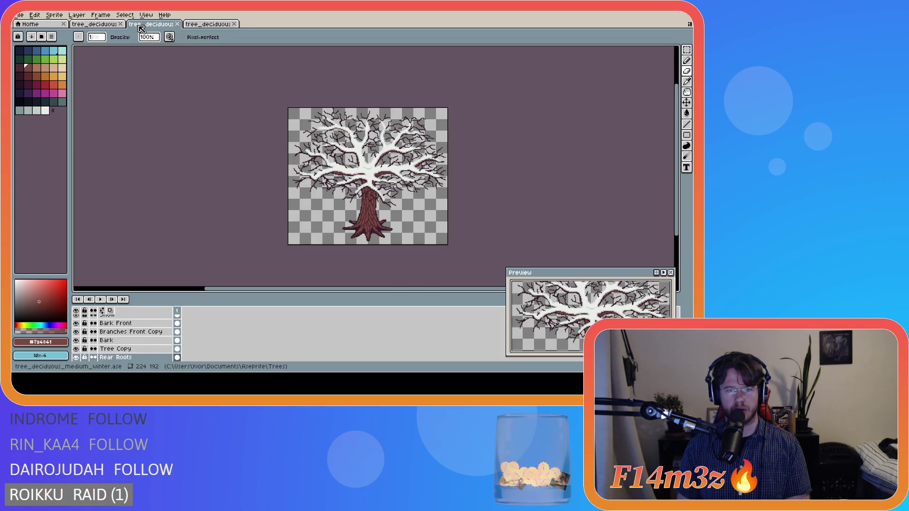
click(204, 25)
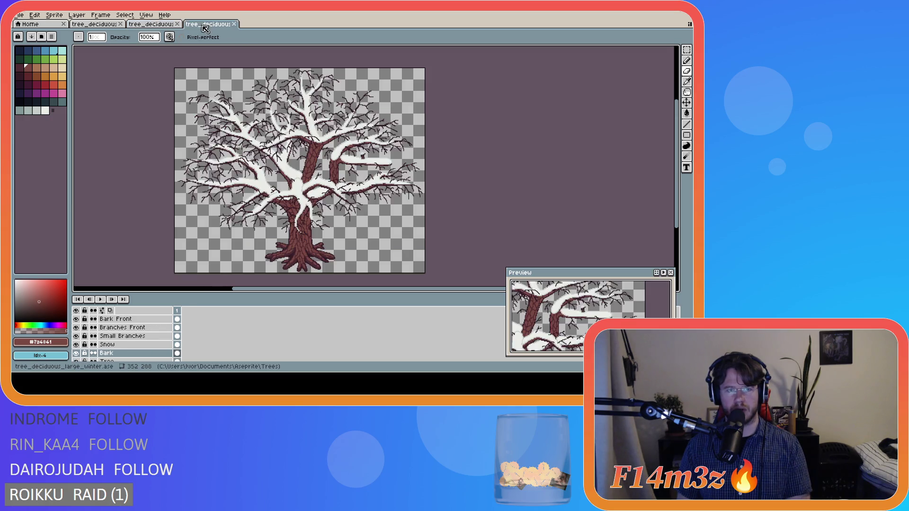
Export the large snowy tree to the Final folder, then hide its Snow layer
click(19, 15)
mouse_move(50, 86)
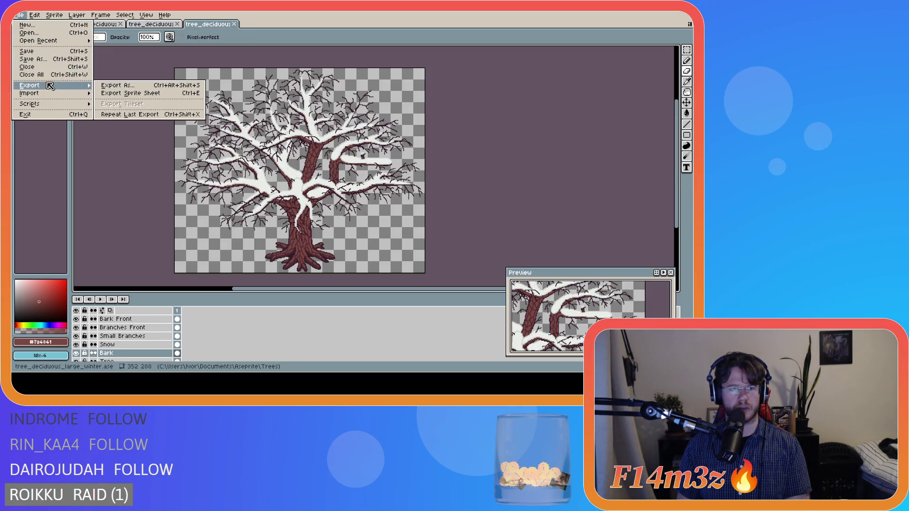
click(130, 87)
click(211, 67)
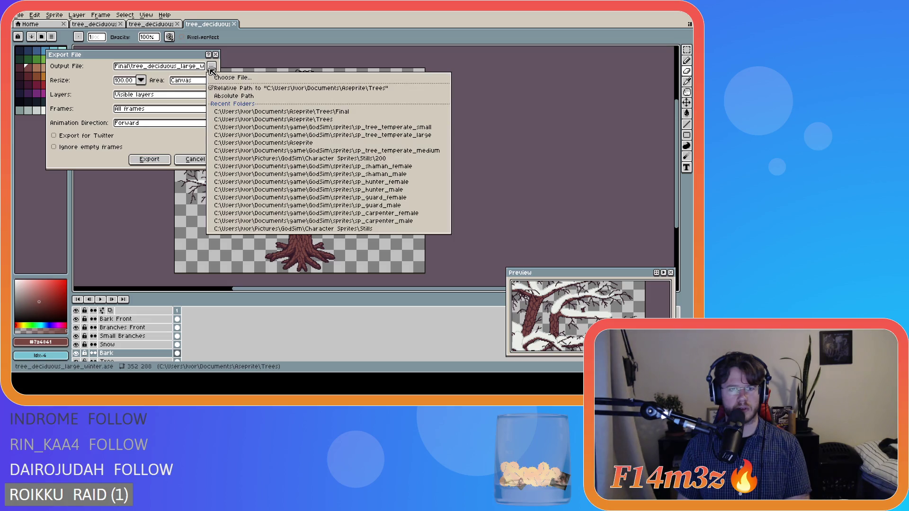
click(234, 79)
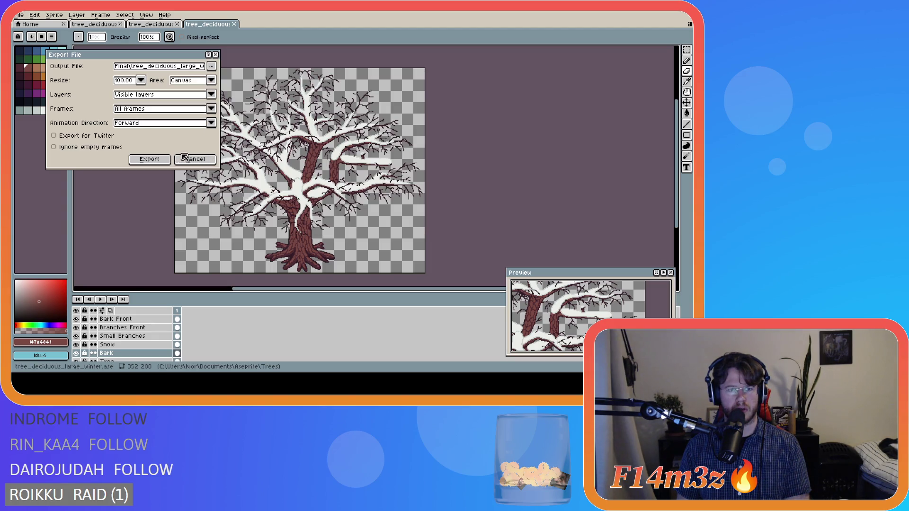
click(154, 163)
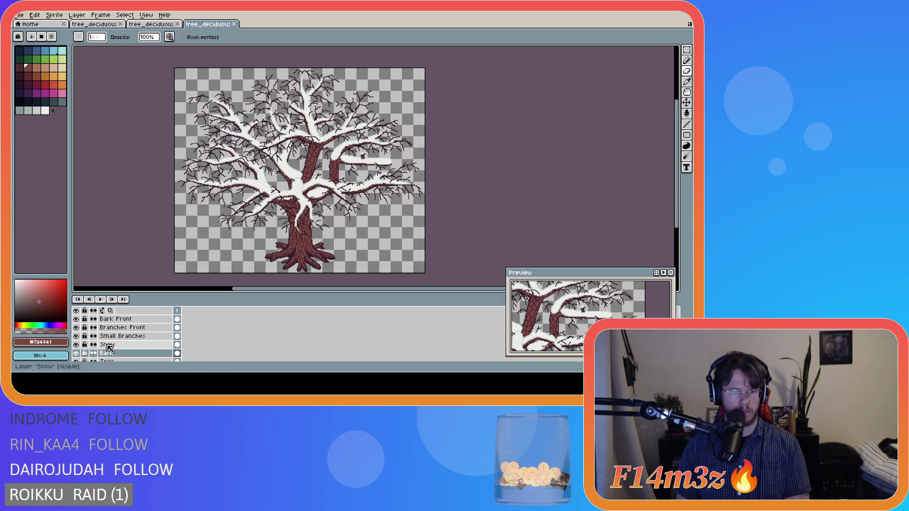
click(77, 345)
Hide the Snow Front layer and export the snowless large tree to the Final folder
scroll(81, 349, up, 2)
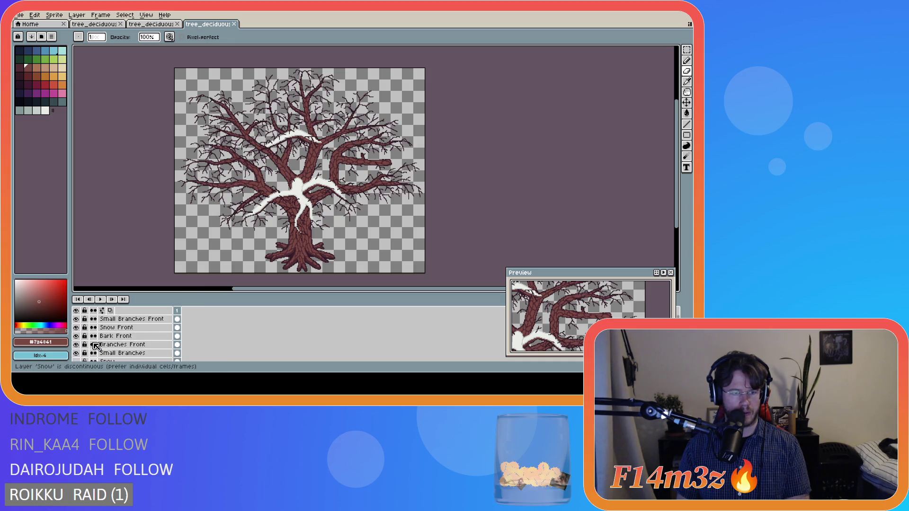
click(76, 327)
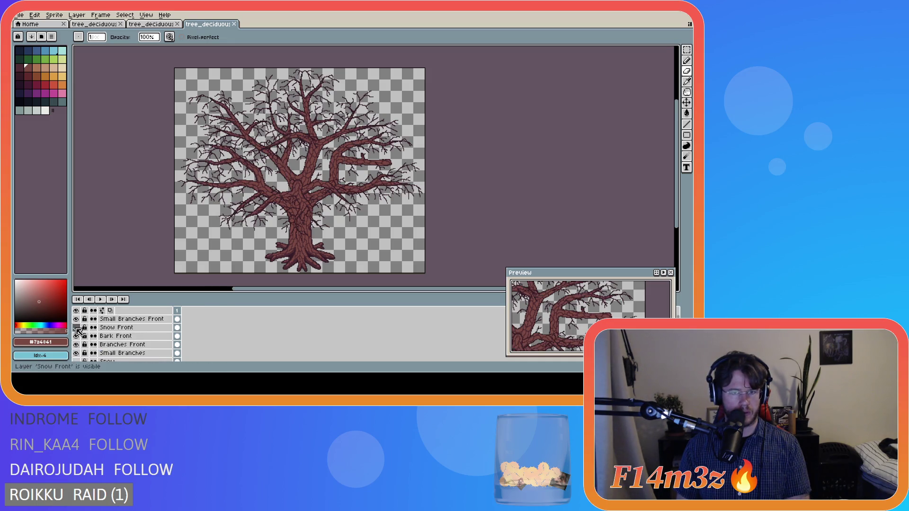
click(19, 15)
mouse_move(53, 89)
click(121, 87)
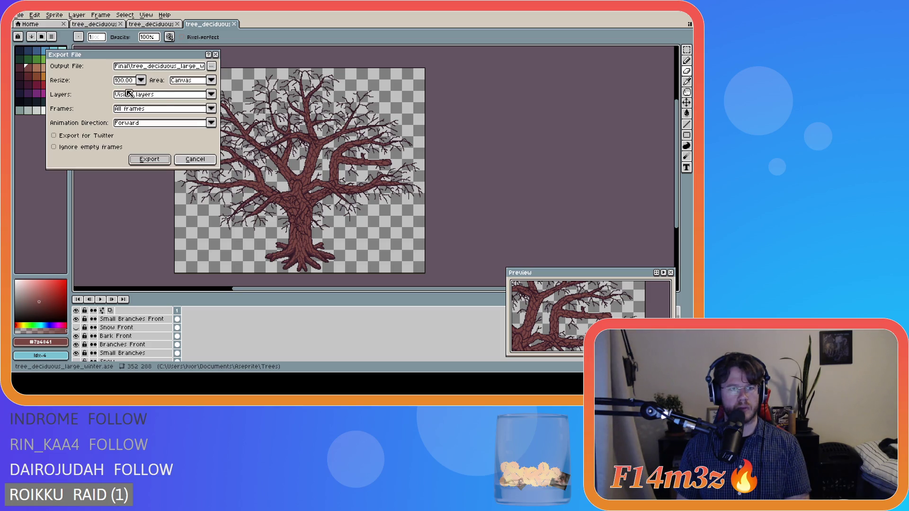
click(211, 68)
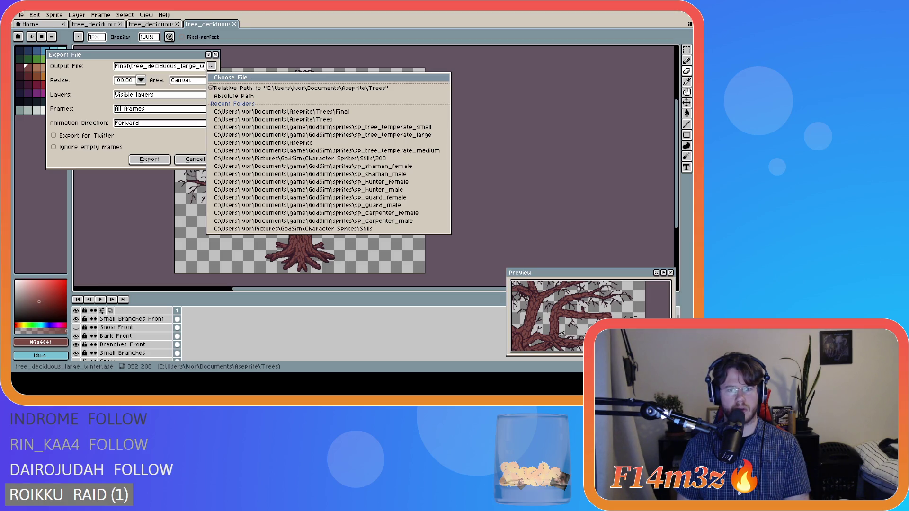
key(Escape)
click(149, 159)
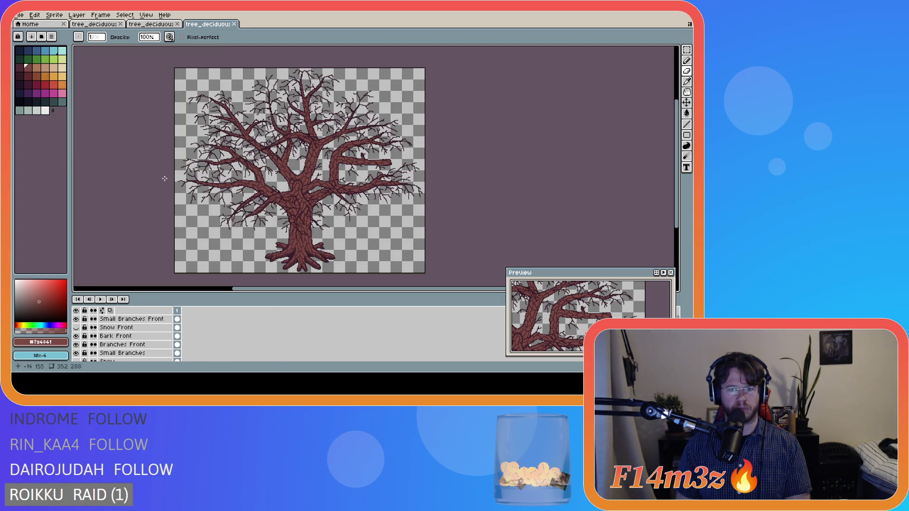
Turn the Snow Front and Snow layers back on
click(76, 328)
scroll(80, 333, down, 1)
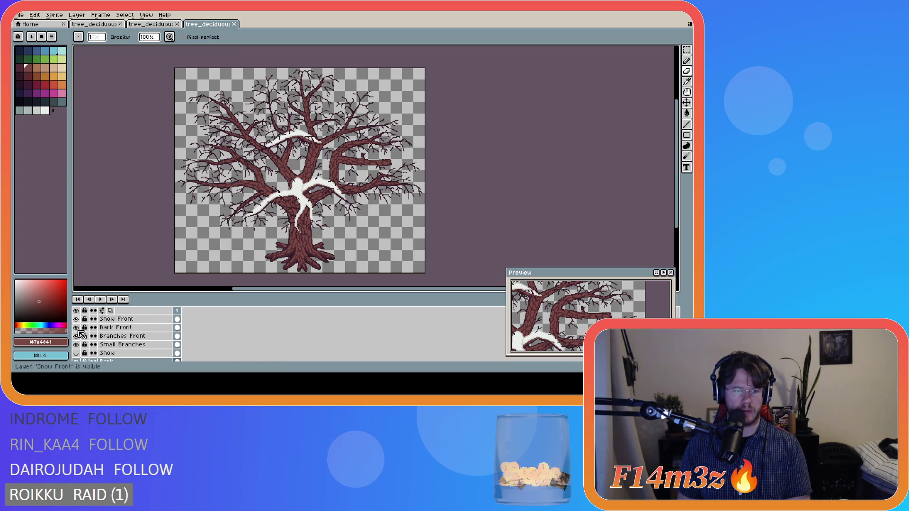
click(76, 353)
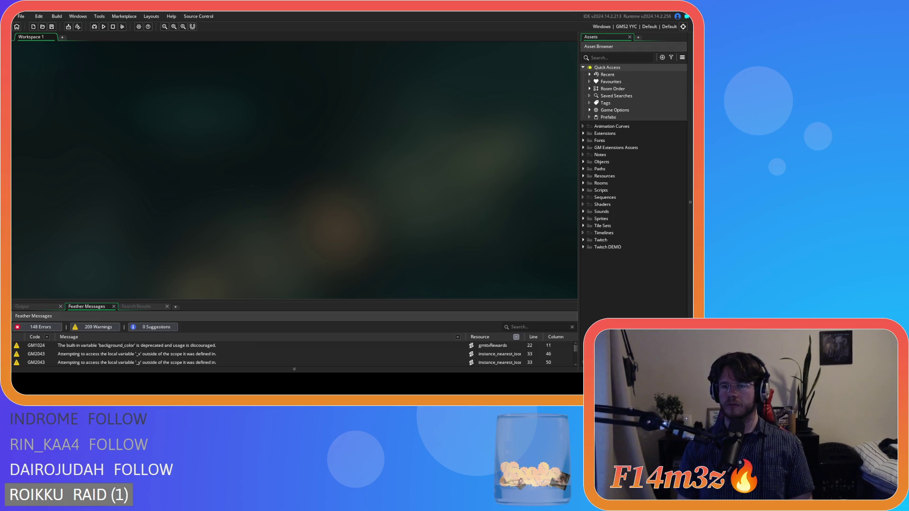
Expand Sprites > Plants > Isometric > Deciduous and inspect sp_tree_deciduous_large_winter
click(583, 219)
scroll(583, 217, down, 1)
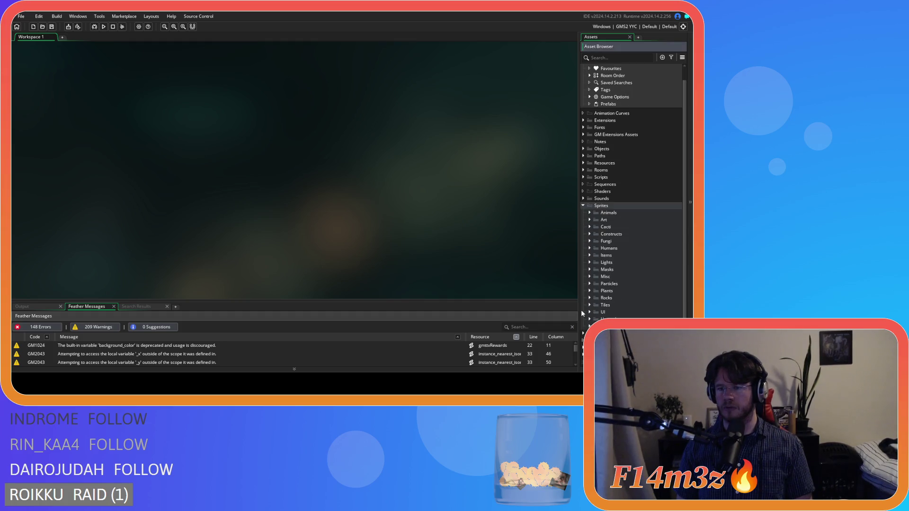
click(589, 290)
scroll(589, 291, down, 1)
click(595, 291)
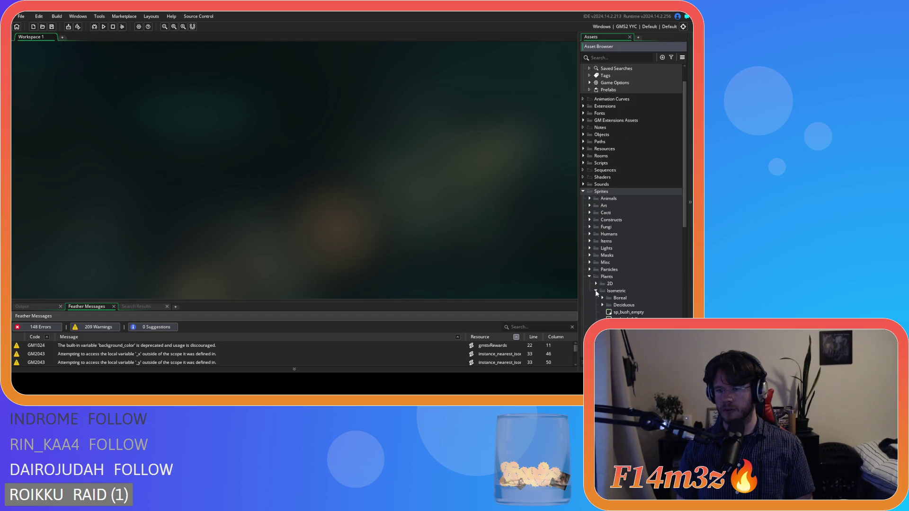
scroll(595, 290, down, 7)
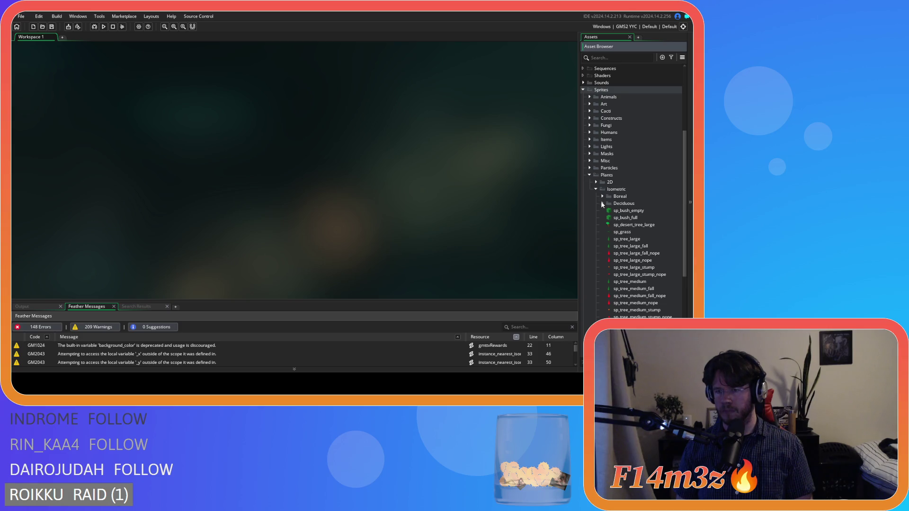
click(602, 203)
double_click(641, 211)
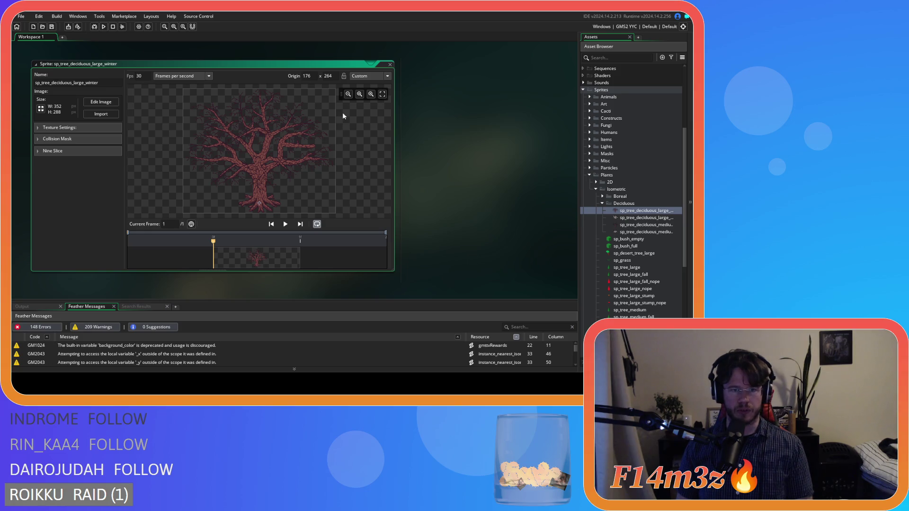
click(391, 65)
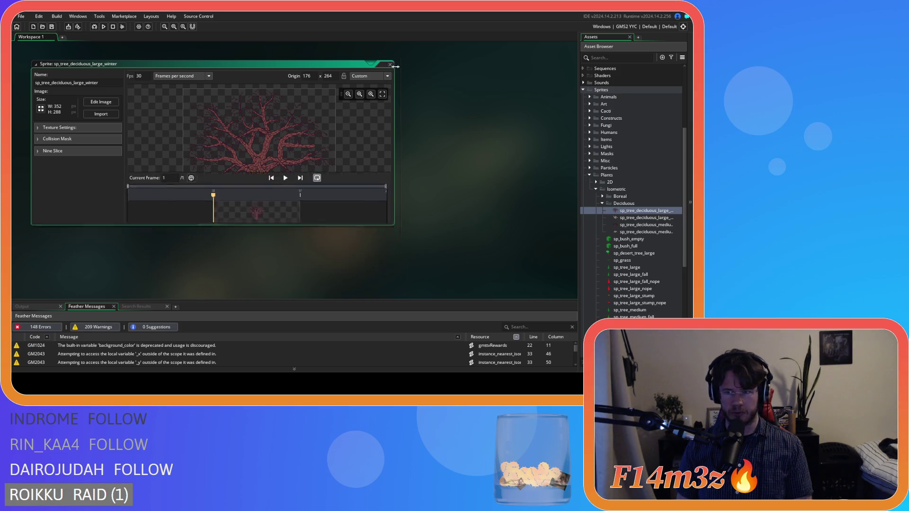
Inspect sp_tree_deciduous_large_winter_snow, close it, and bring up the Deciduous folder's options
click(648, 218)
double_click(648, 218)
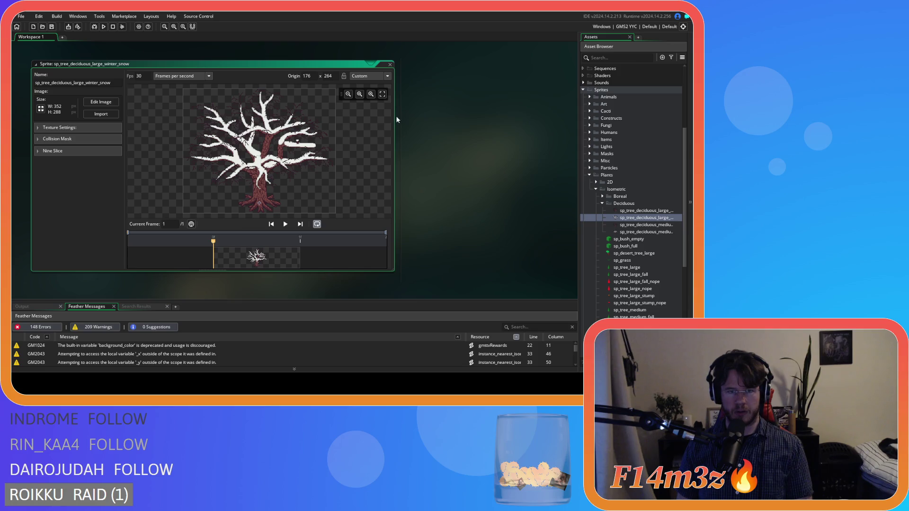
click(389, 64)
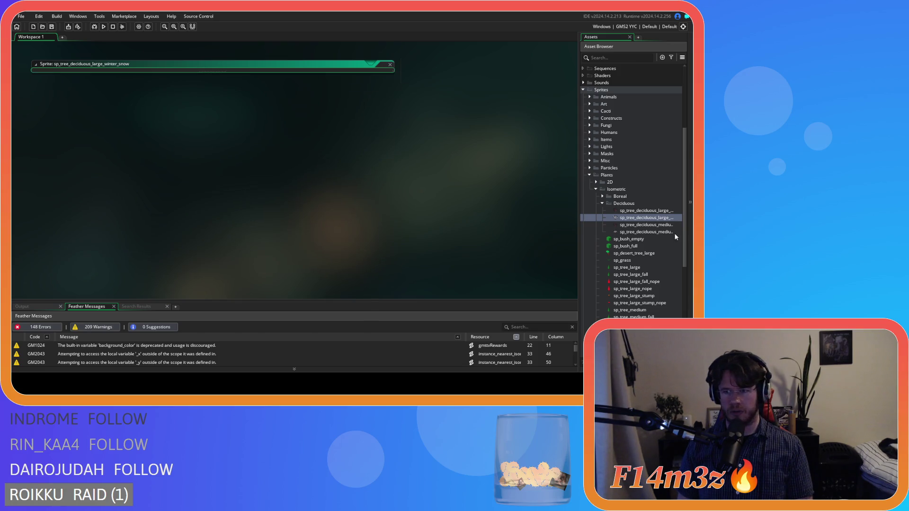
click(630, 205)
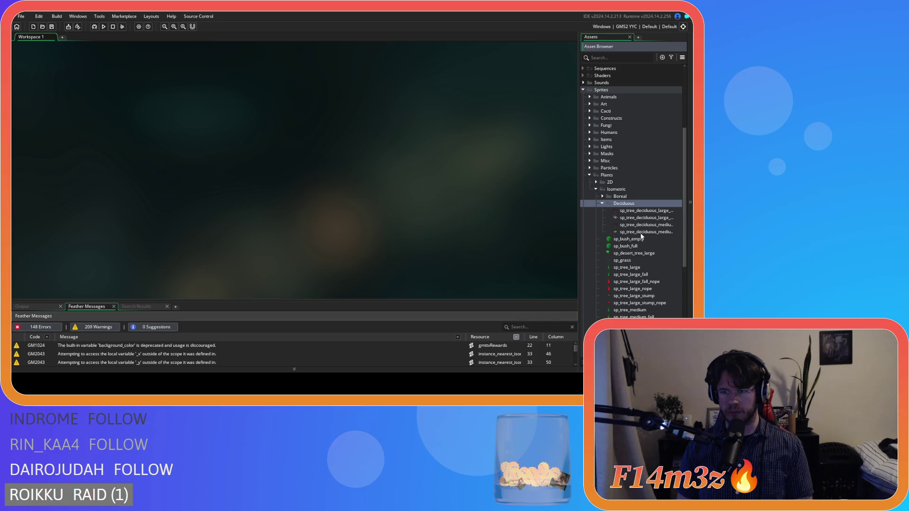
right_click(632, 204)
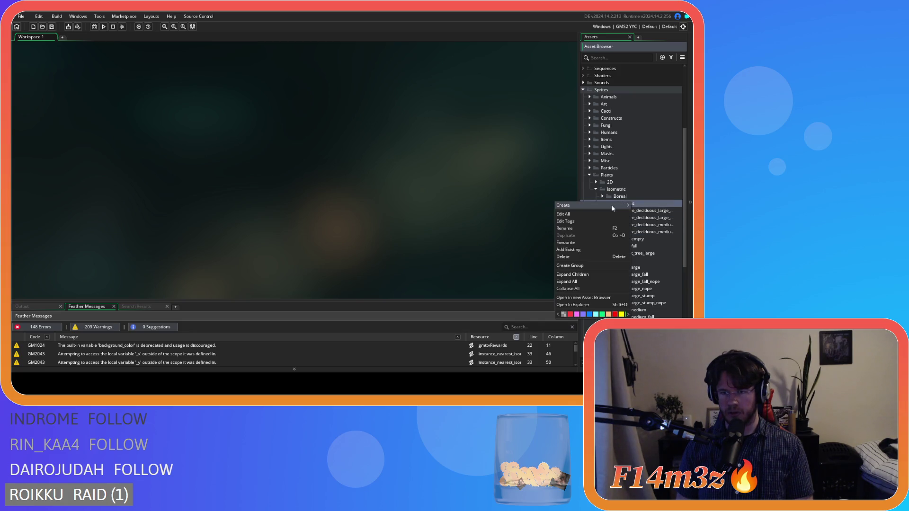
Duplicate the medium snowy winter tree sprite
click(650, 196)
click(650, 225)
click(644, 232)
key(ctrl+d)
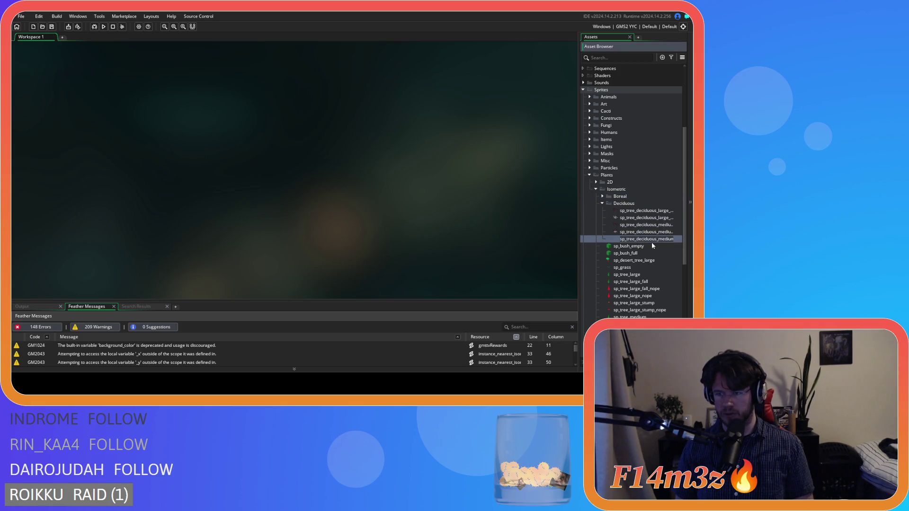
key(Return)
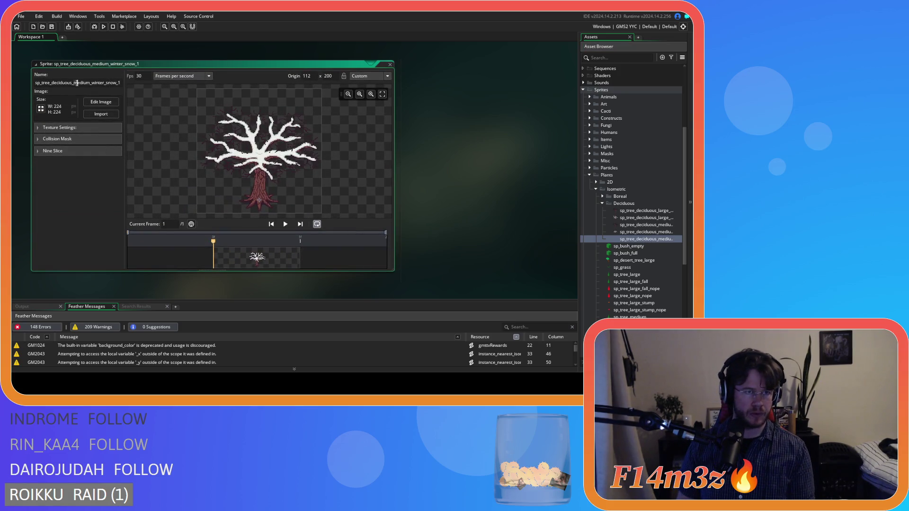
Rename the copy sp_tree_deciduous_small_winter_snow and import the 224×192 small snowy tree image
double_click(91, 83)
text(small)
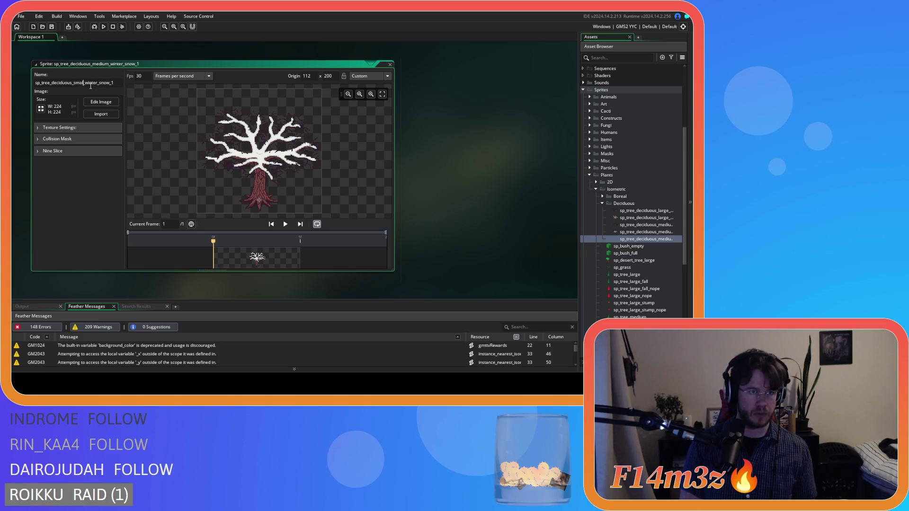
click(119, 82)
key(BackSpace)
key(BackSpace)
key(Return)
click(102, 114)
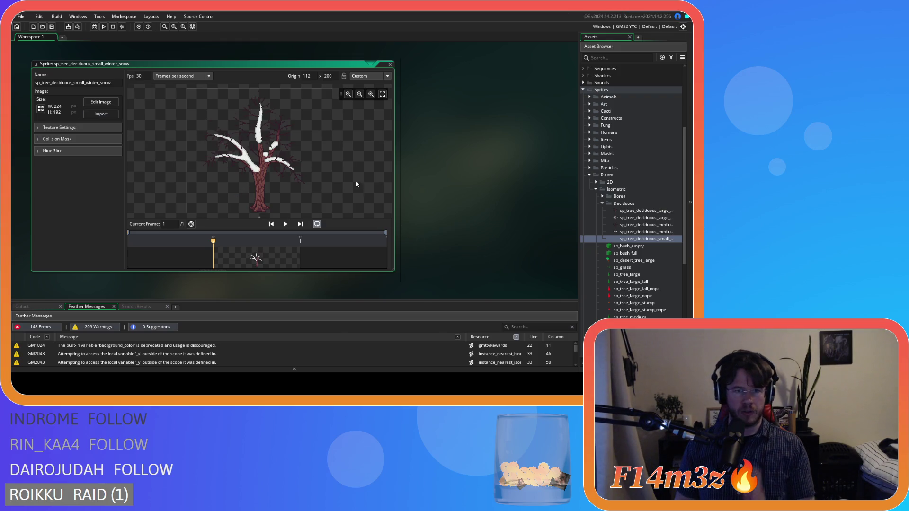
Choose the Bottom Centre origin, correct Origin Y to 184 (origin 112, 184), and close the editor
click(386, 76)
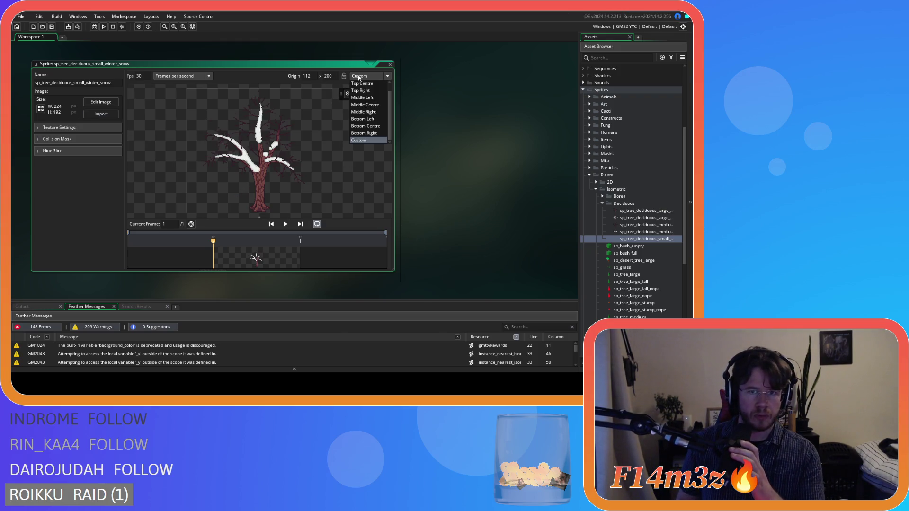
click(368, 126)
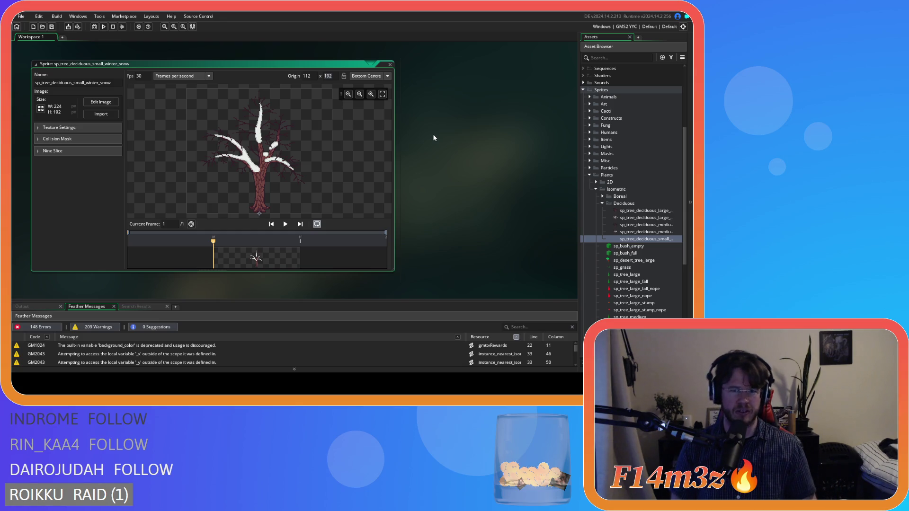
text(17800)
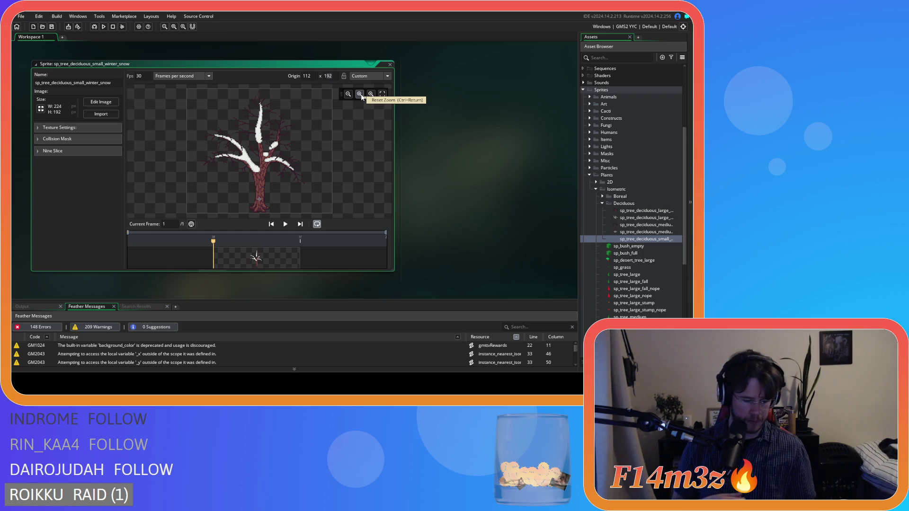
key(BackSpace)
key(BackSpace)
text(86)
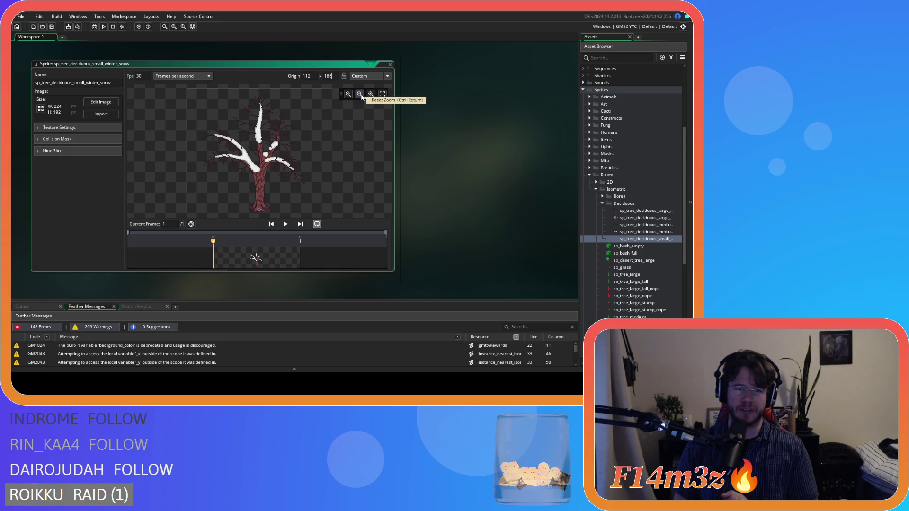
key(ctrl+z)
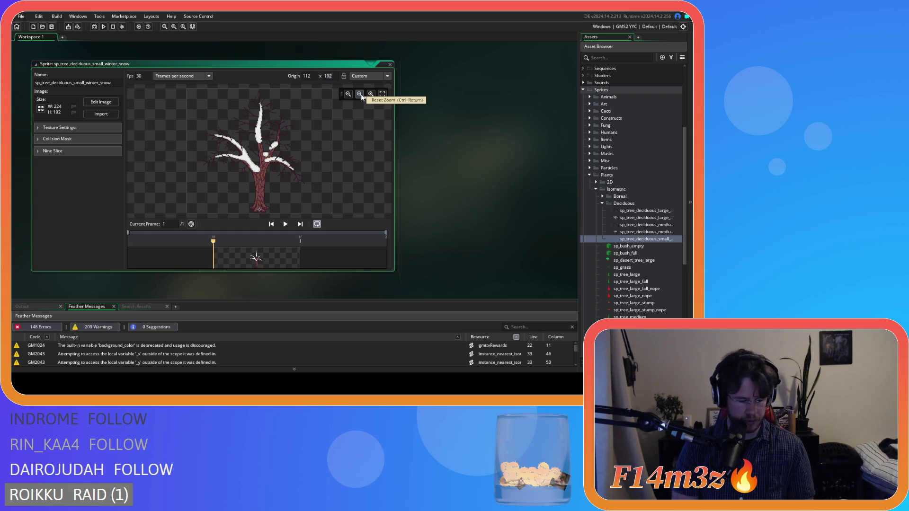
key(ctrl+z)
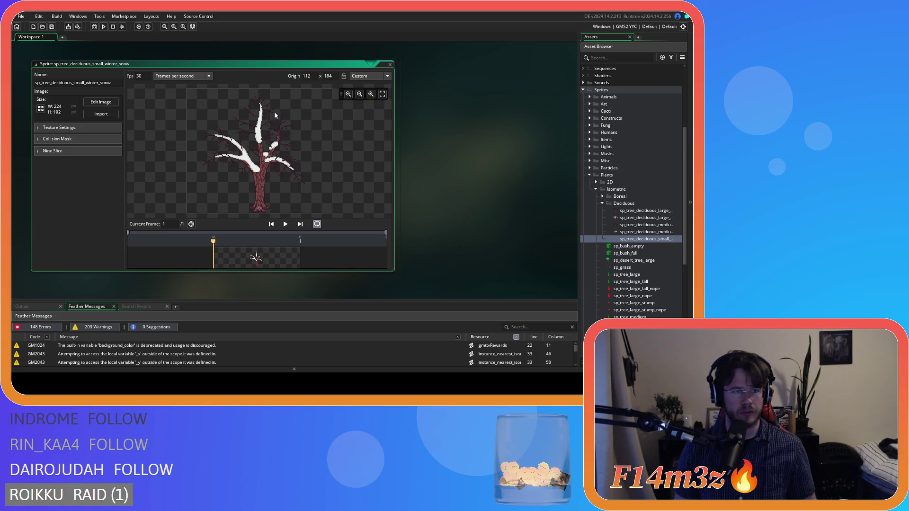
click(390, 64)
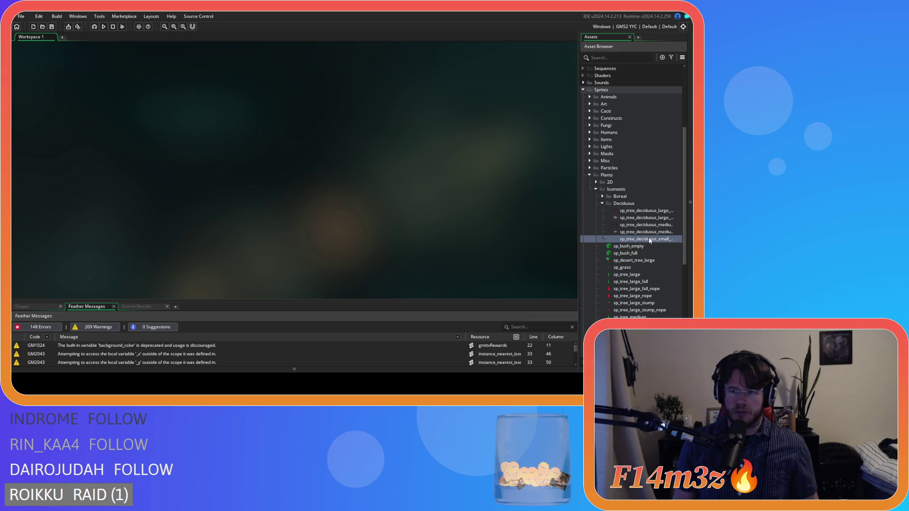
scroll(635, 275, down, 7)
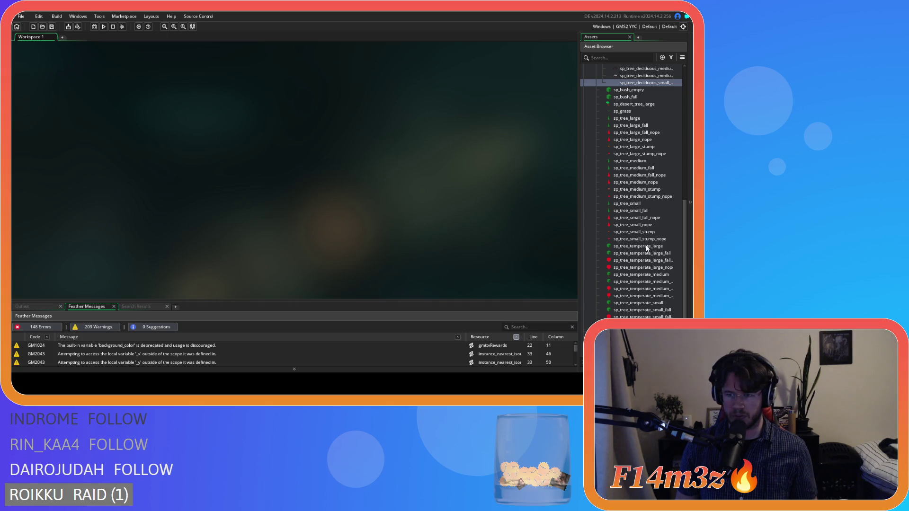
double_click(646, 247)
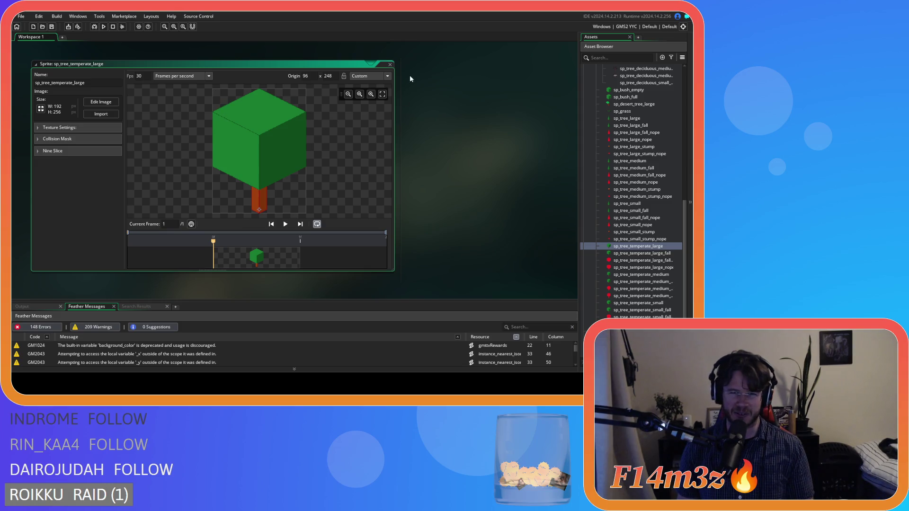
click(390, 65)
scroll(671, 183, up, 5)
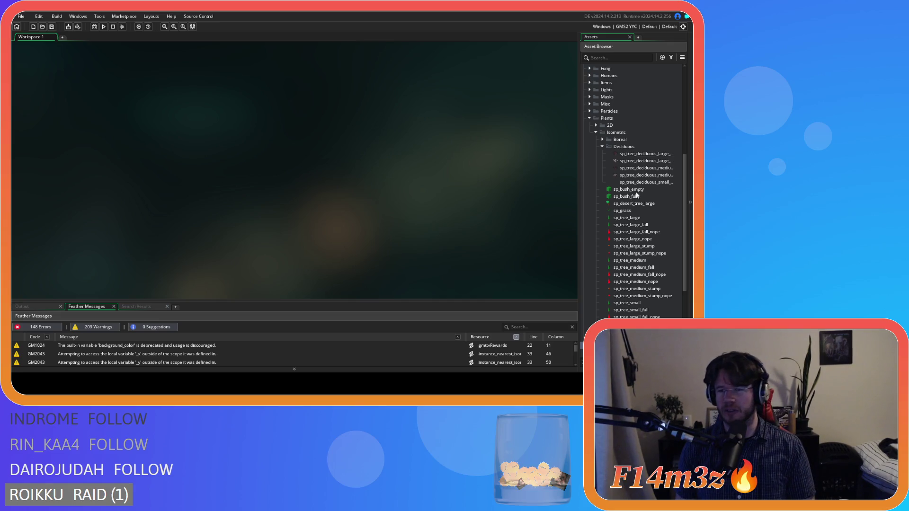
click(635, 183)
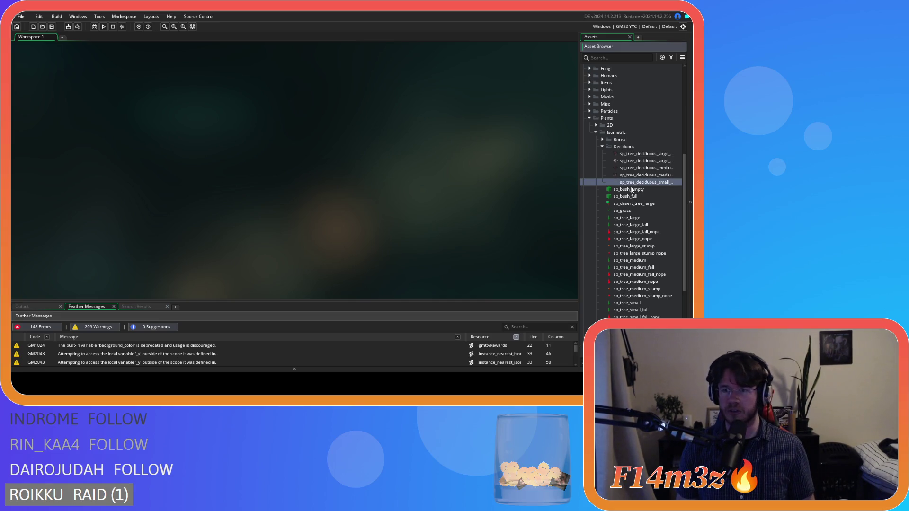
Duplicate the small snowy sprite and rename the copy sp_tree_deciduous_small_winter
key(ctrl+d)
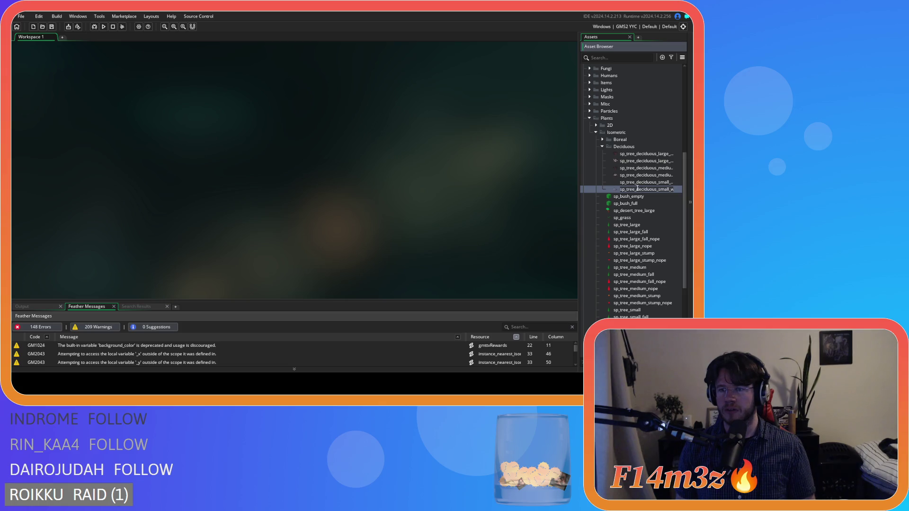
key(Return)
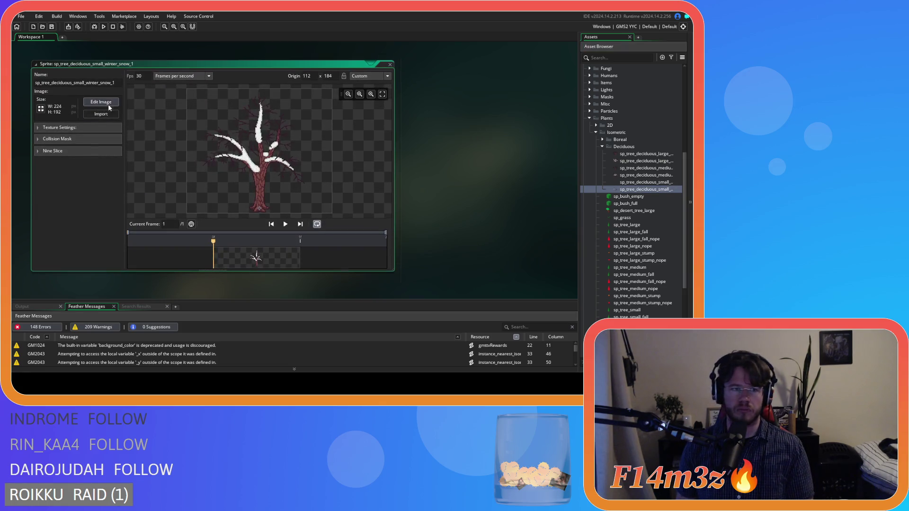
click(115, 84)
key(BackSpace)
key(BackSpace)
key(BackSpace)
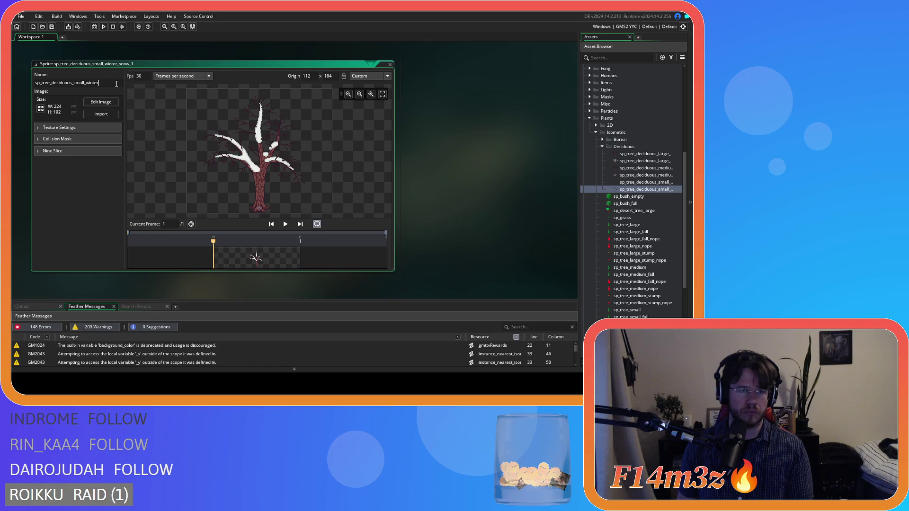
key(Return)
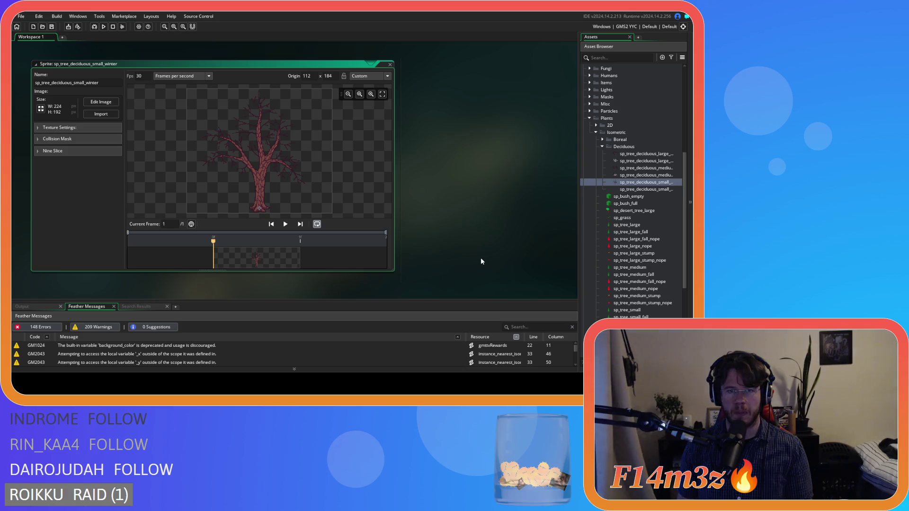
Collapse and close the sprite editor, then collapse the Plants and Sprites folders
right_click(457, 176)
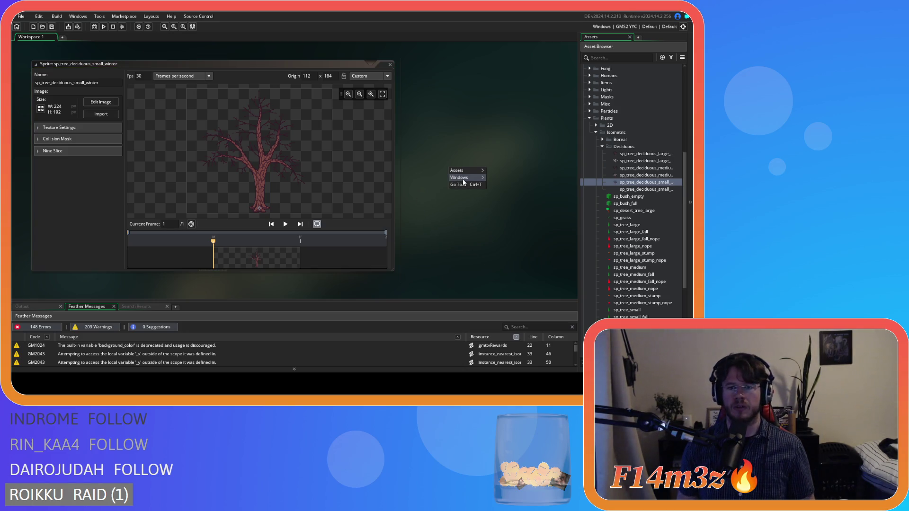
click(544, 194)
click(595, 133)
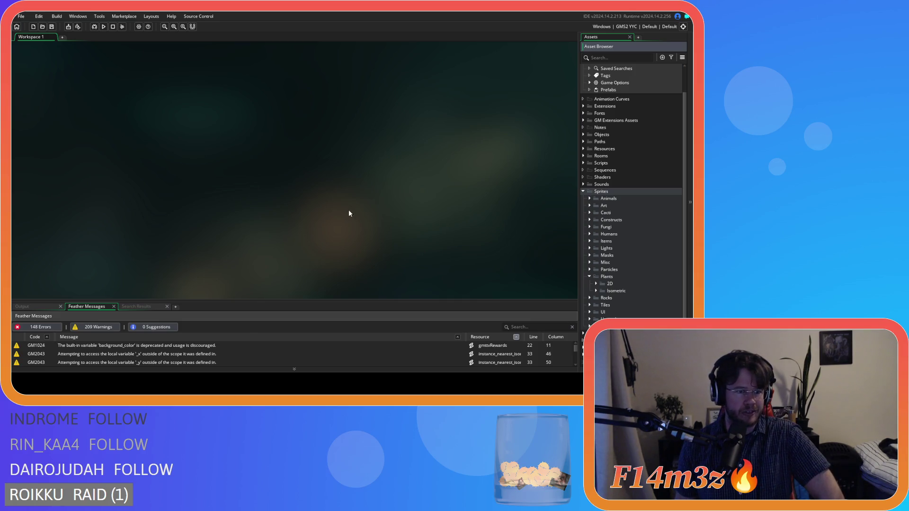
click(589, 277)
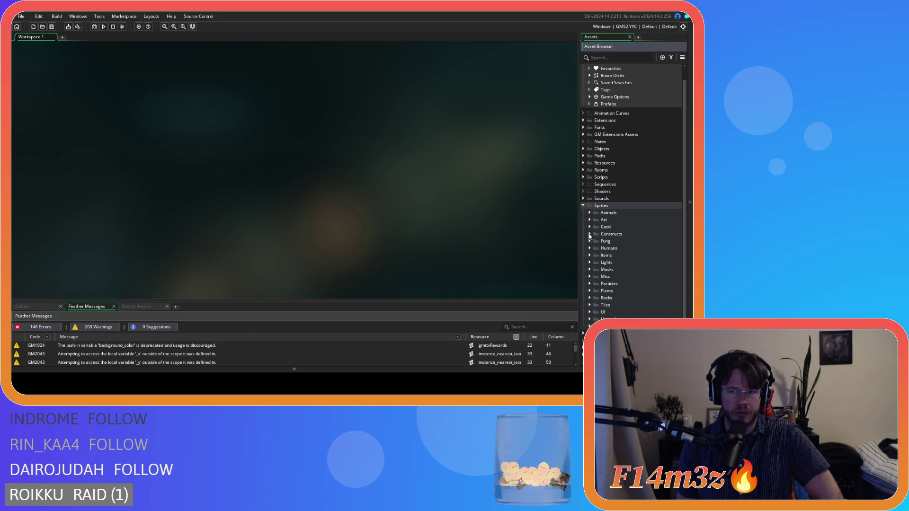
click(583, 206)
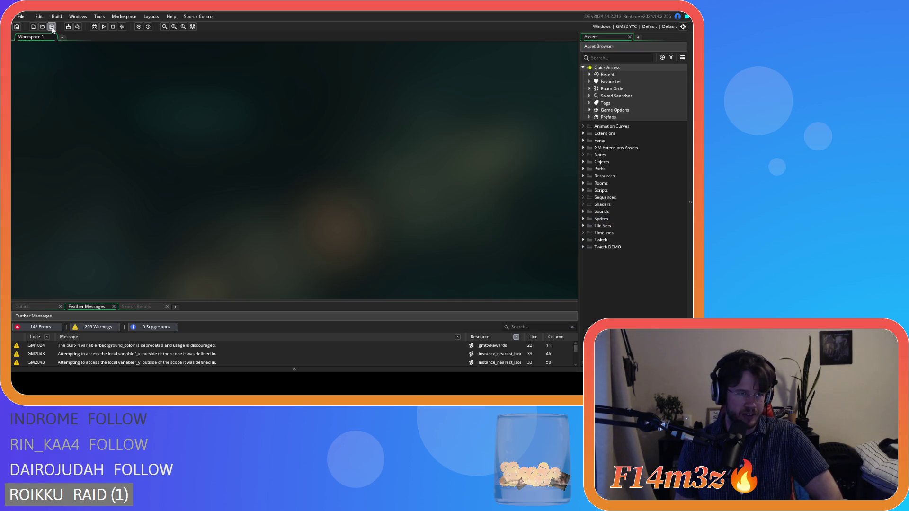